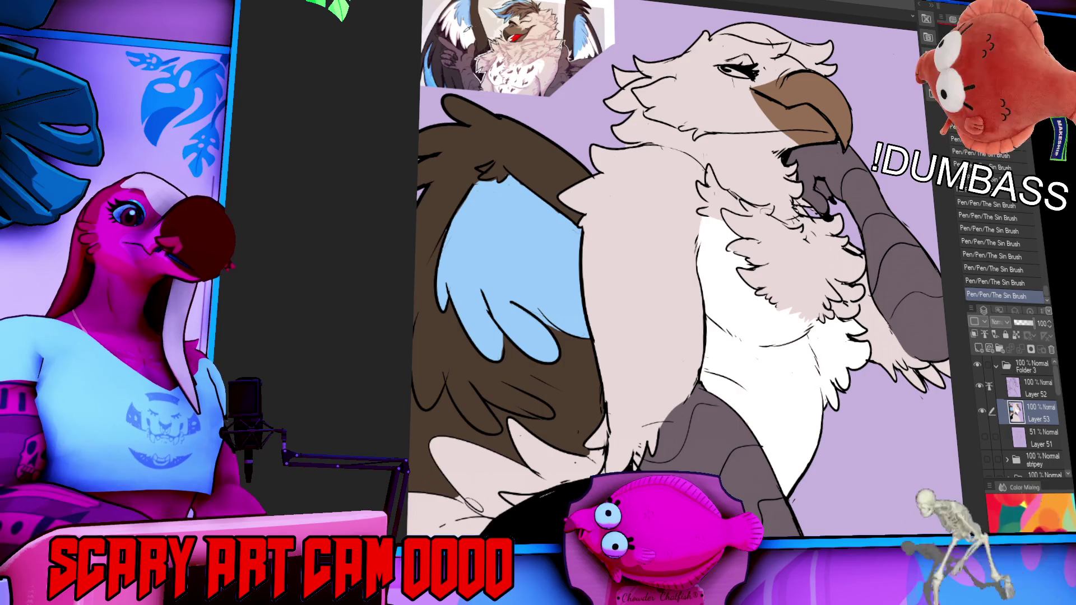
- Paint four white highlight strokes along the blue wing's left edge
drag(453, 236, 418, 321)
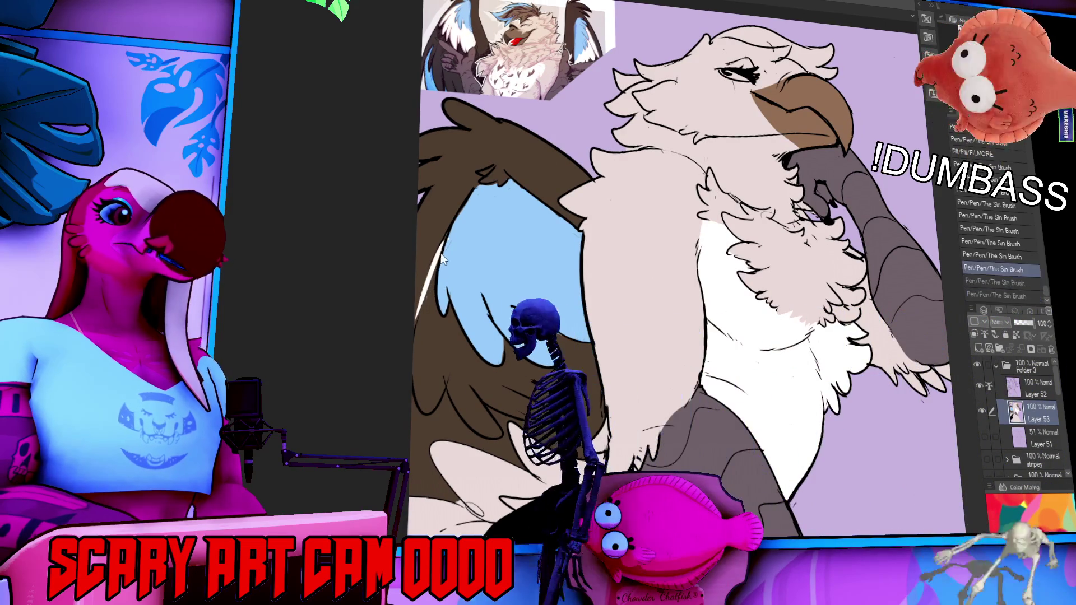
drag(445, 247, 430, 318)
drag(449, 241, 425, 308)
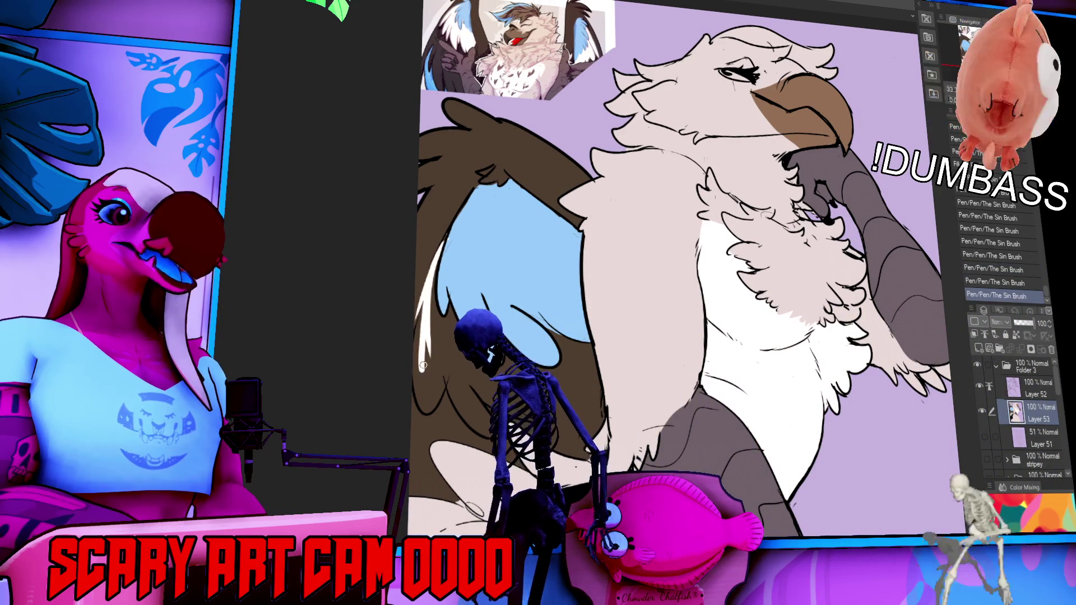
drag(448, 241, 426, 314)
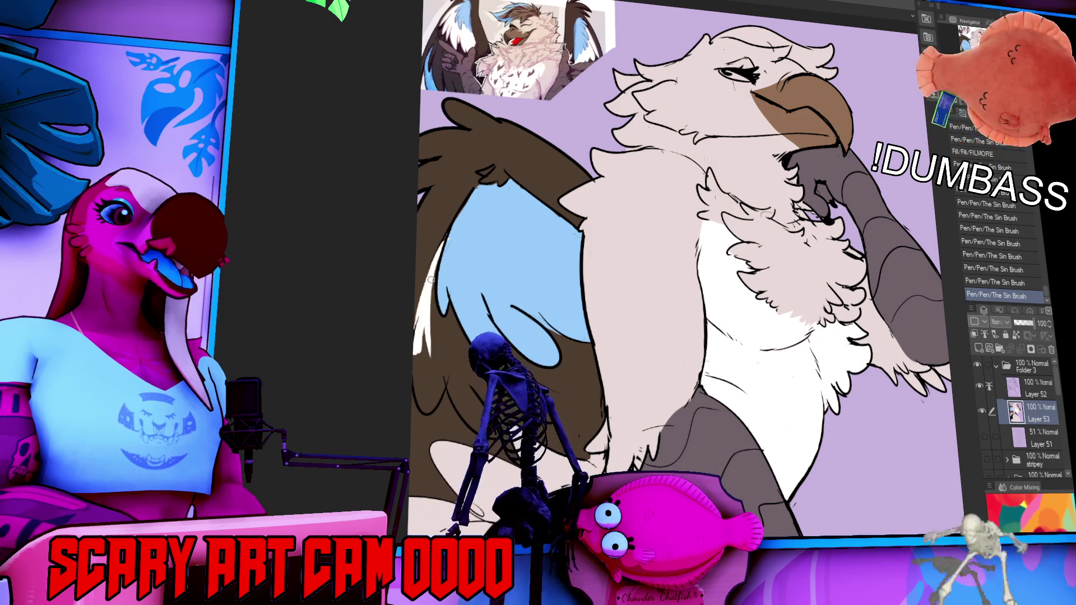
- Try and undo a light wing fill, then paint a curved white highlight on the brown feathers
click(440, 344)
key(ctrl+z)
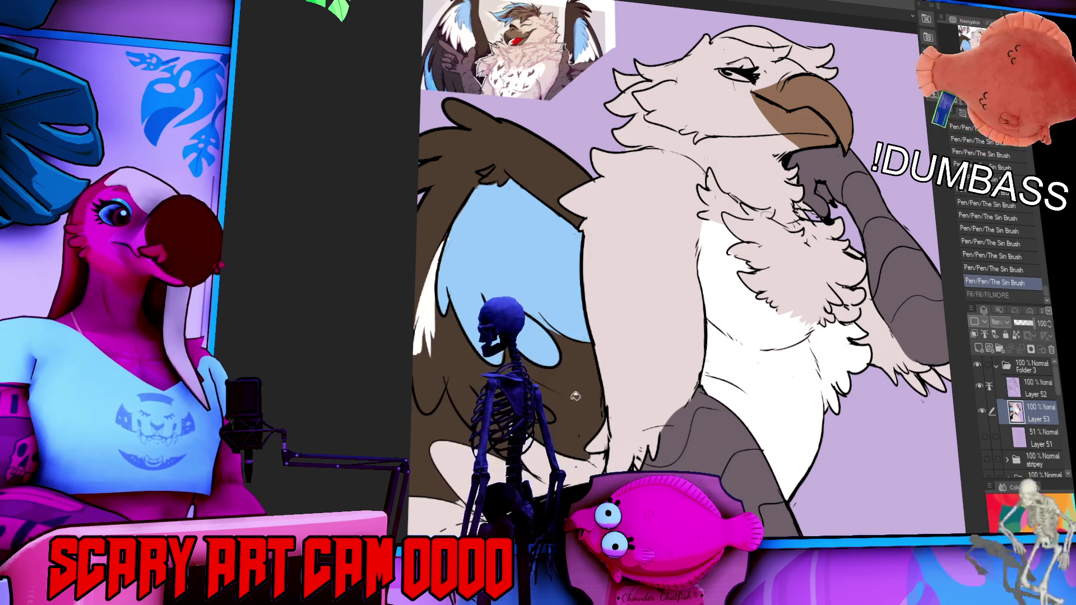
drag(522, 412, 545, 420)
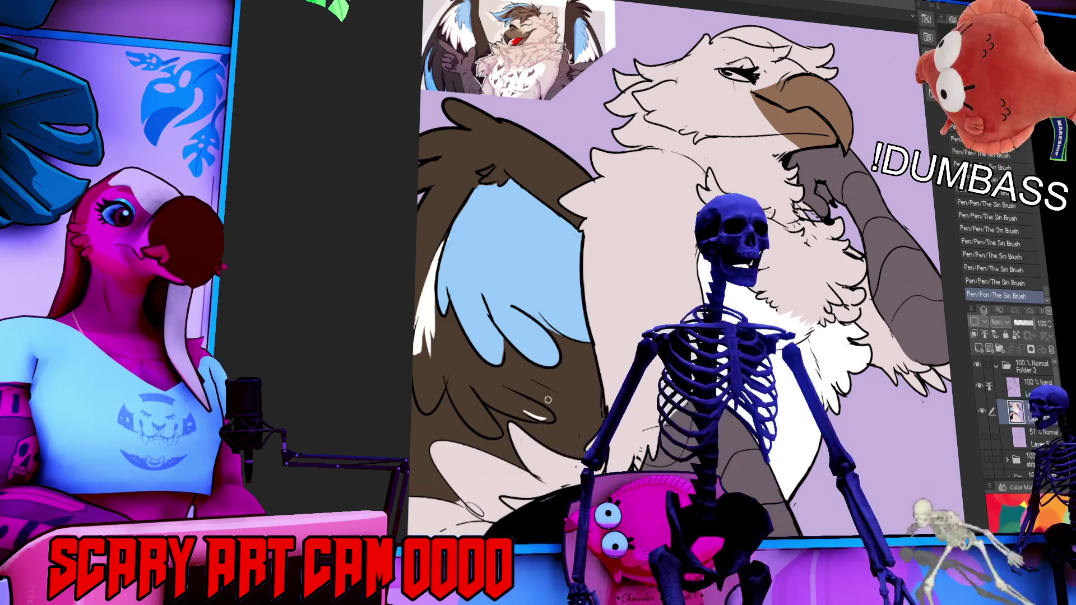
key(ctrl+z)
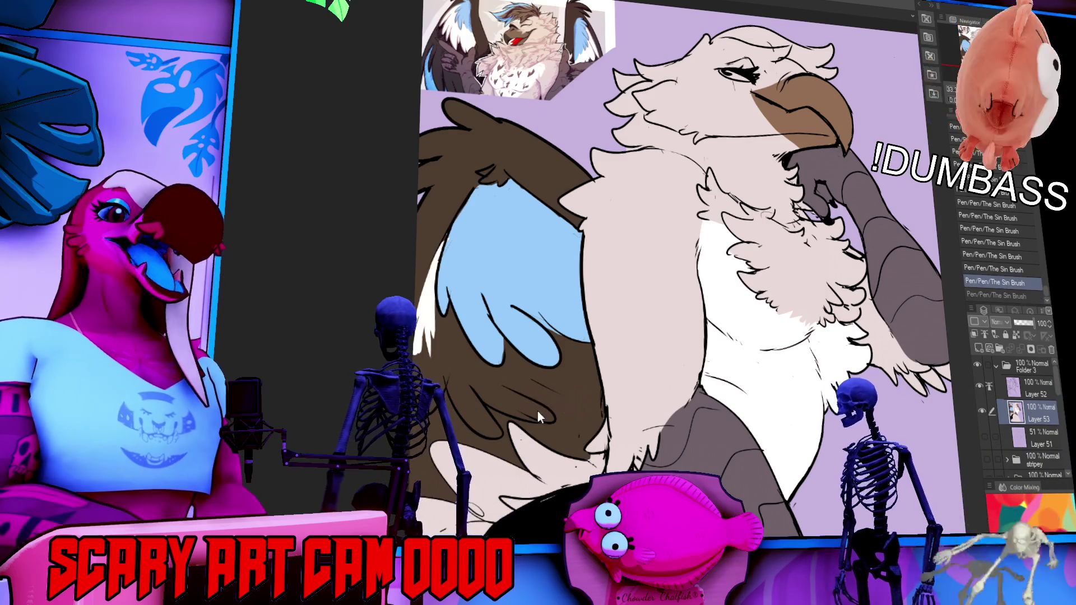
drag(521, 401, 550, 384)
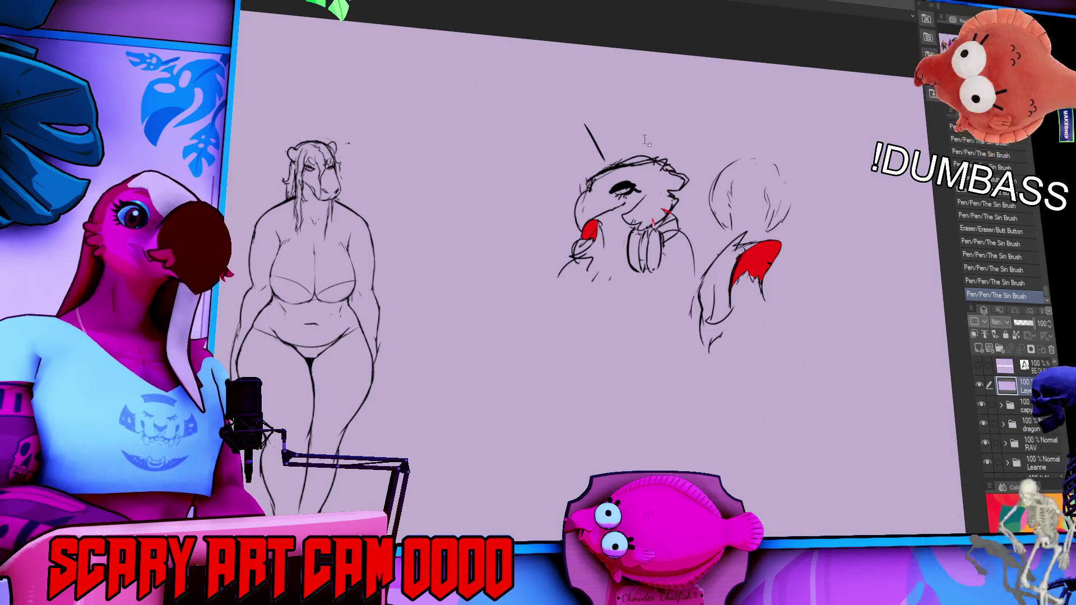
- Create a text box above the bird sketch and type EDGAR, fixing the typos
click(668, 115)
text(EDN)
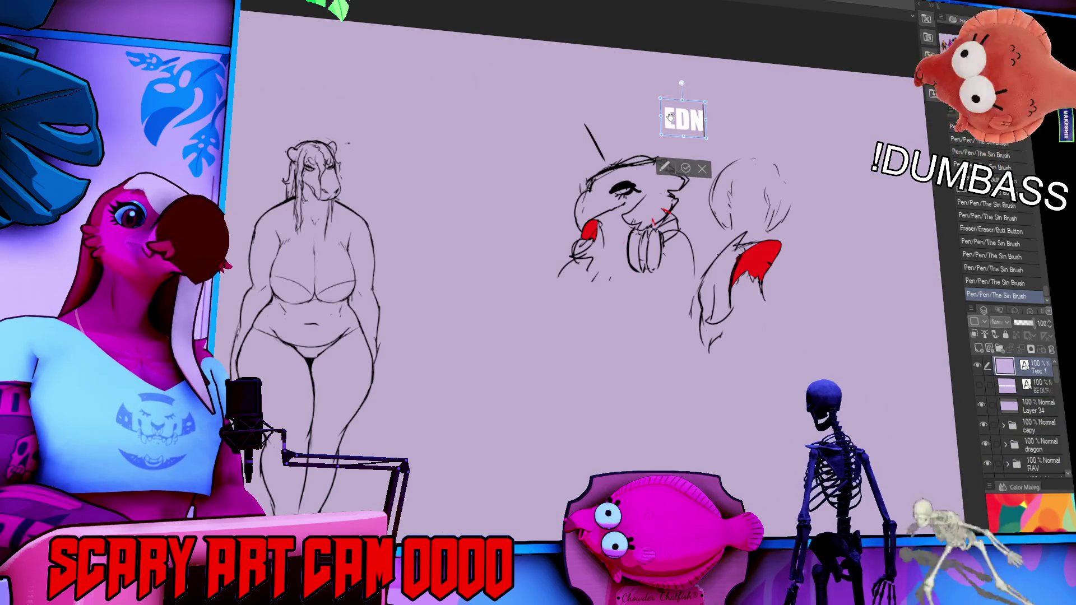
text(GAR)
key(BackSpace)
key(BackSpace)
key(BackSpace)
text(GAR)
click(671, 118)
text(NVRM)
key(BackSpace)
key(BackSpace)
key(BackSpace)
key(BackSpace)
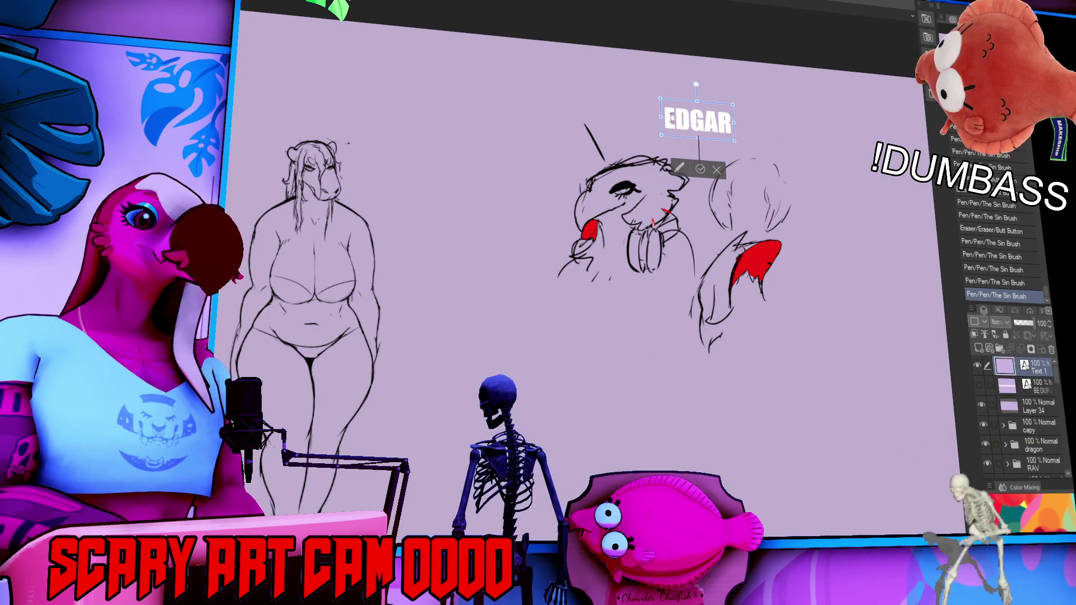
- Add NVRMOR on a second line, then move the text up-left and commit it
key(End)
key(Return)
text(NVM)
text(-R)
key(BackSpace)
key(BackSpace)
text(OR)
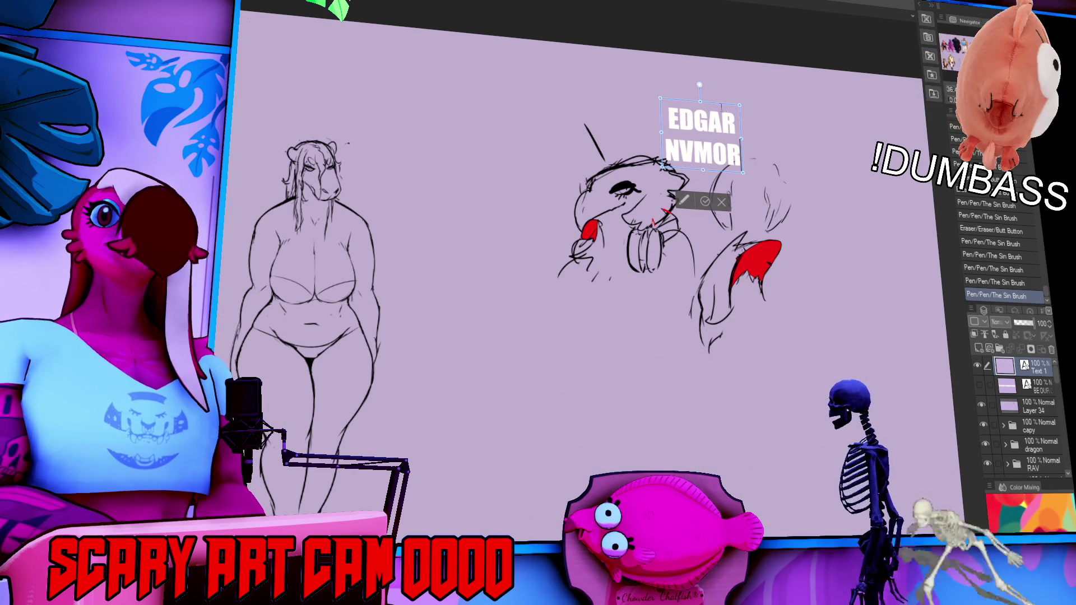
click(701, 155)
text(R)
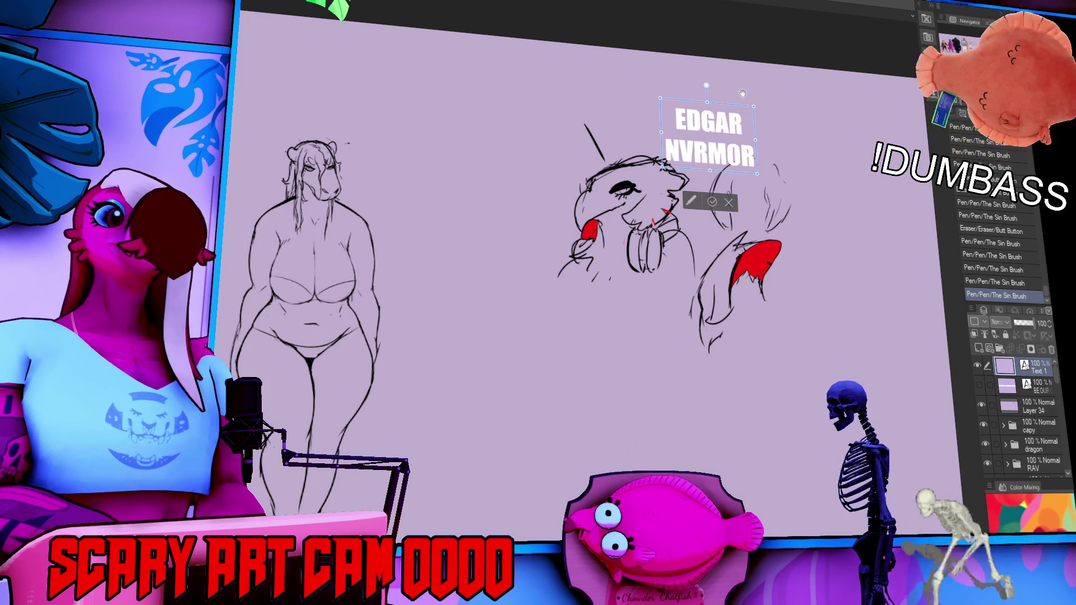
drag(737, 110, 713, 82)
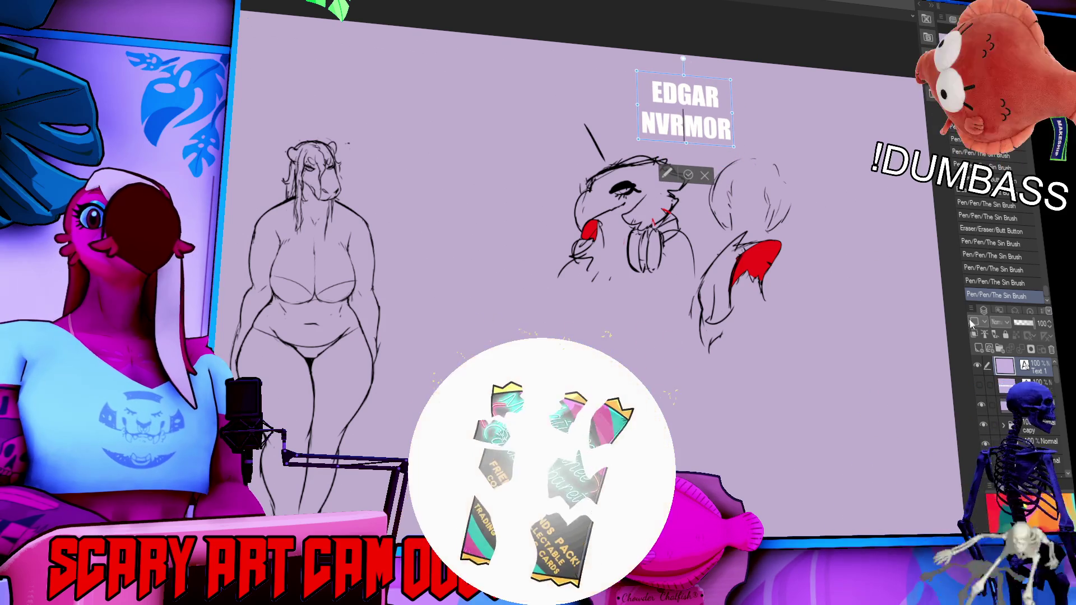
click(1006, 384)
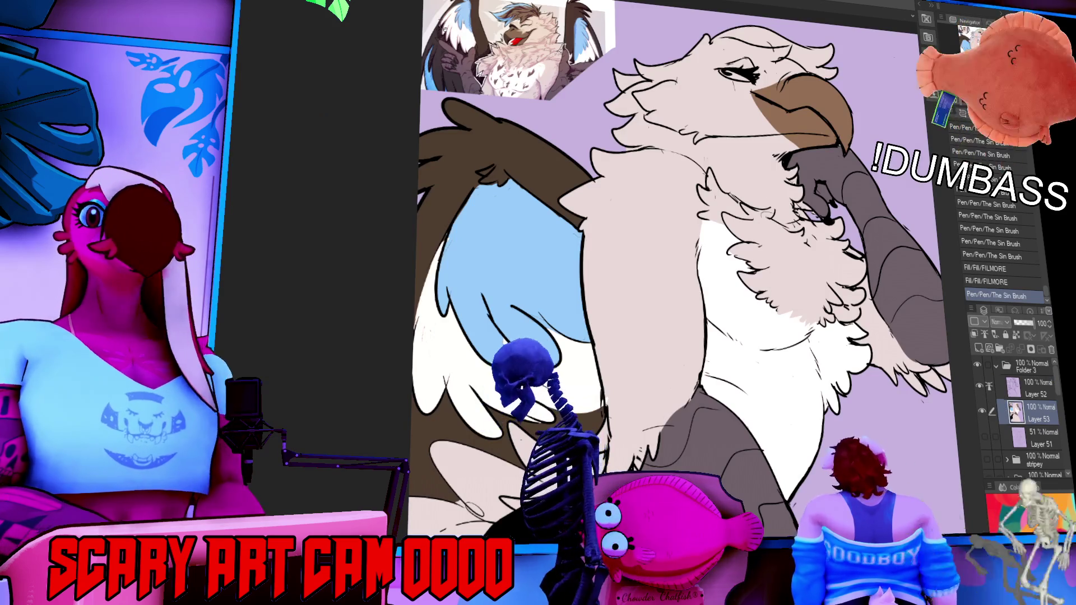
- Pan the chest into view and redraw a vertical brown shading mark on it
drag(612, 393, 616, 384)
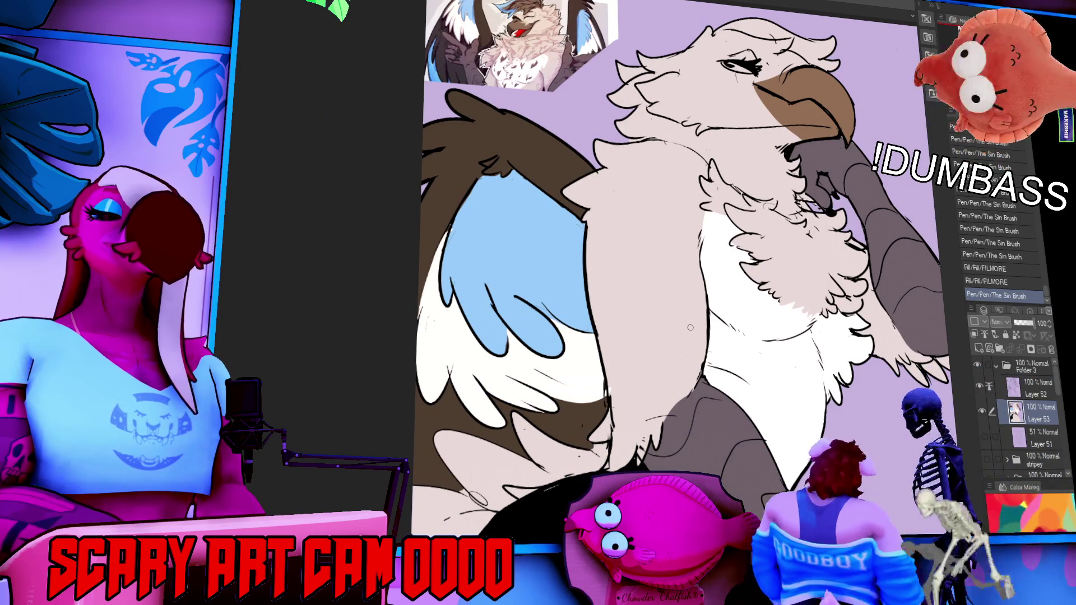
drag(689, 267, 688, 256)
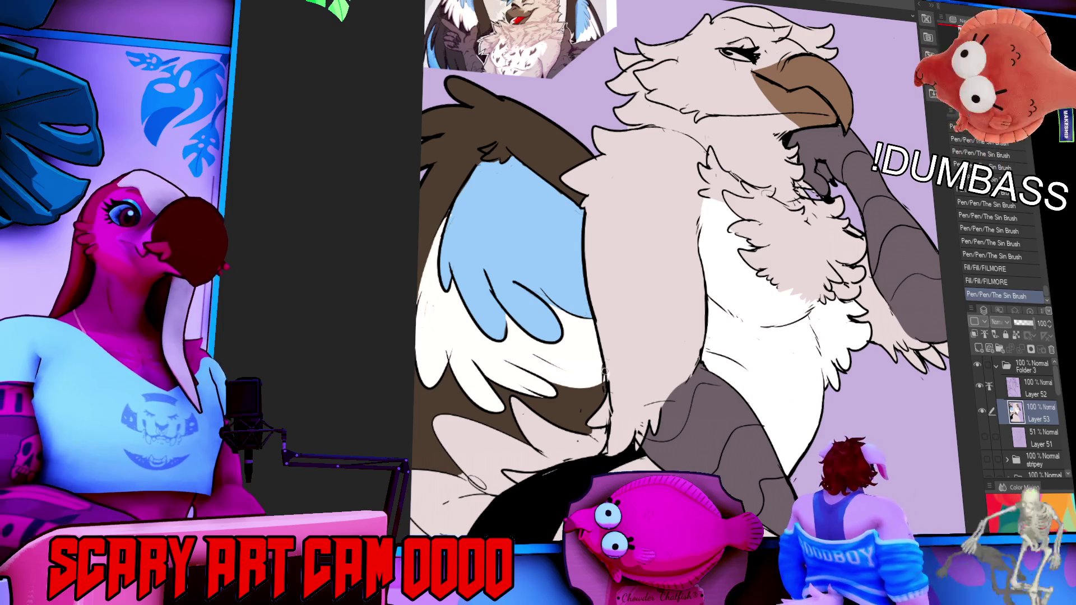
drag(611, 381, 646, 327)
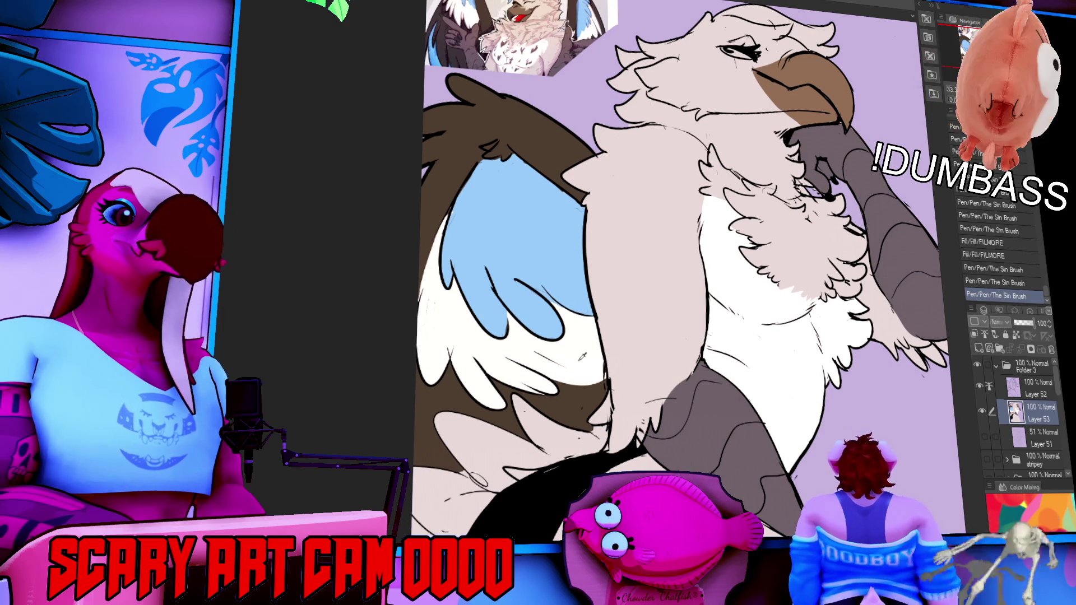
scroll(600, 312, down, 2)
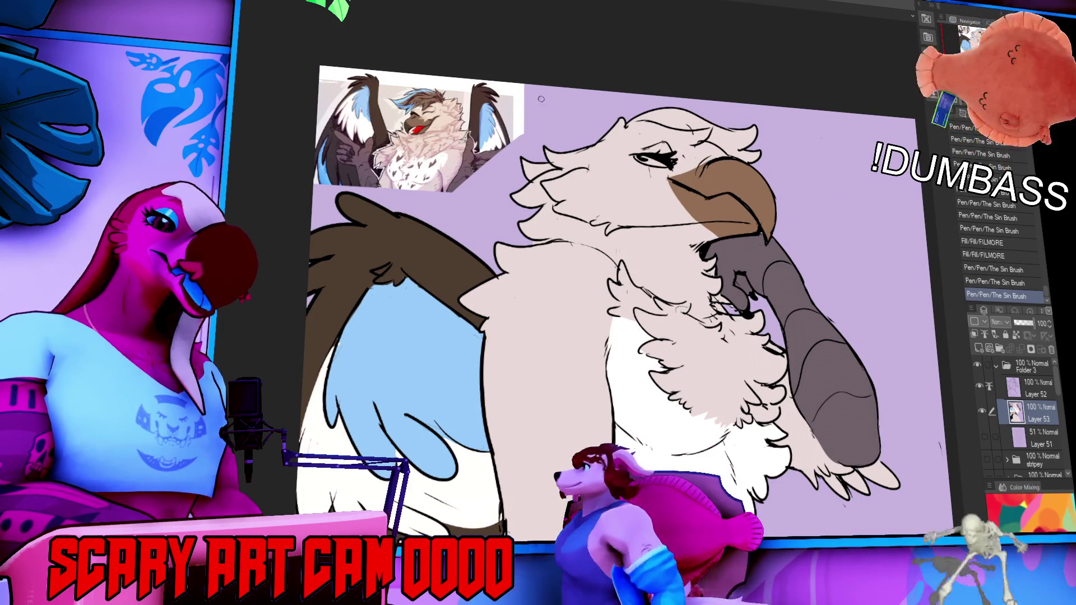
drag(719, 406, 708, 347)
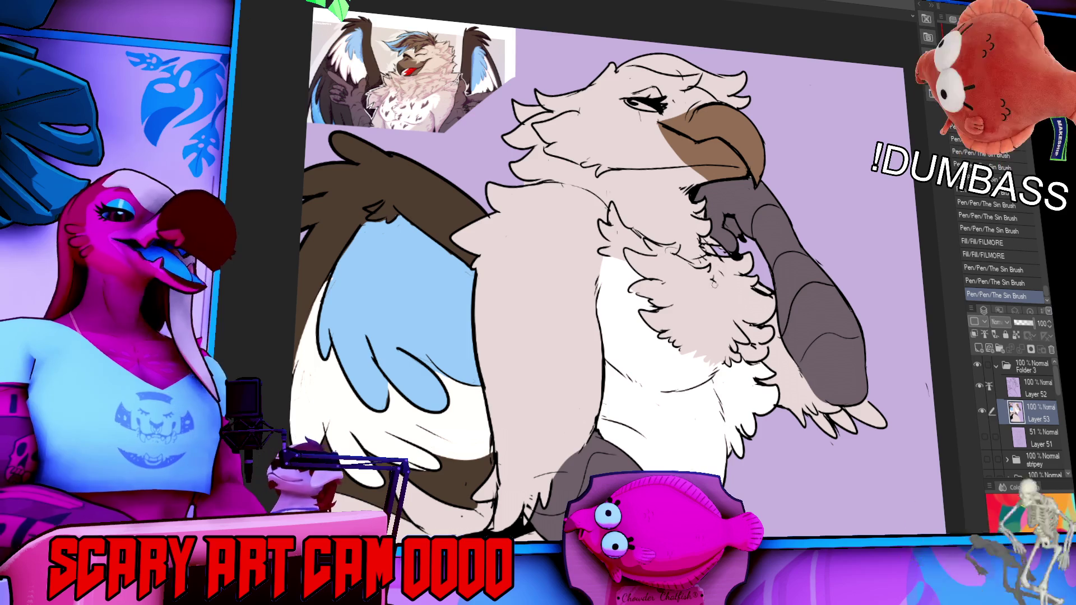
scroll(690, 323, down, 1)
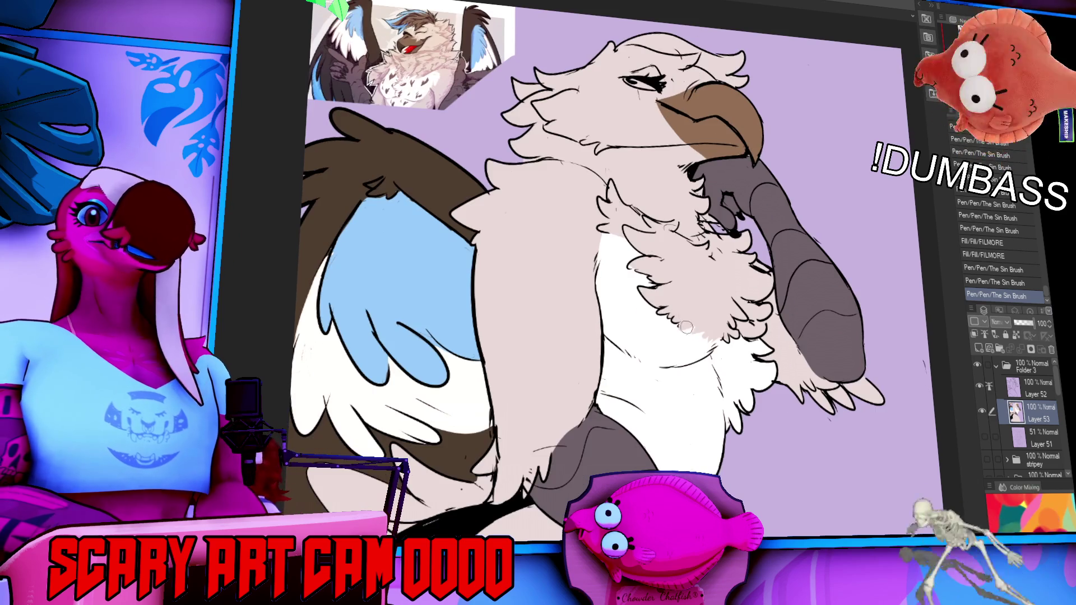
key(ctrl+z)
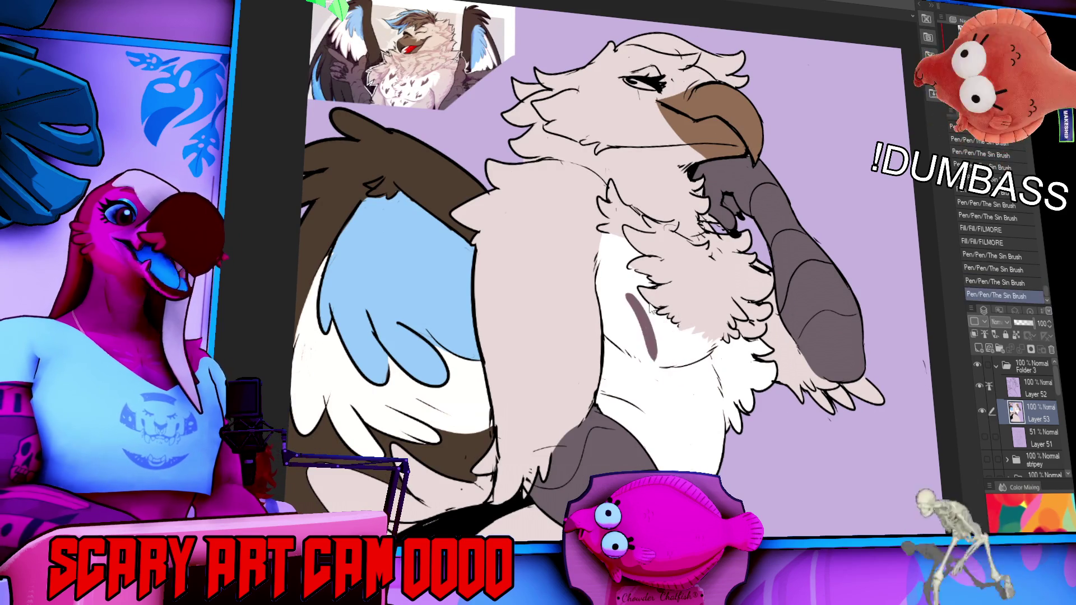
drag(617, 267, 626, 312)
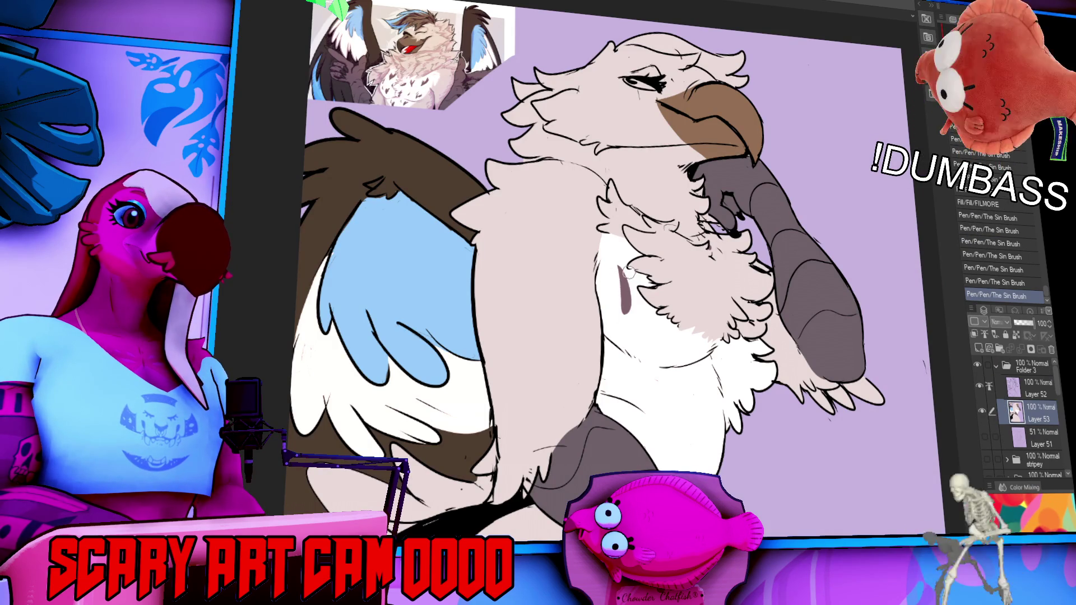
- Paint dark V-shaped and heart-shaped feather marks across the white chest
drag(626, 309, 638, 294)
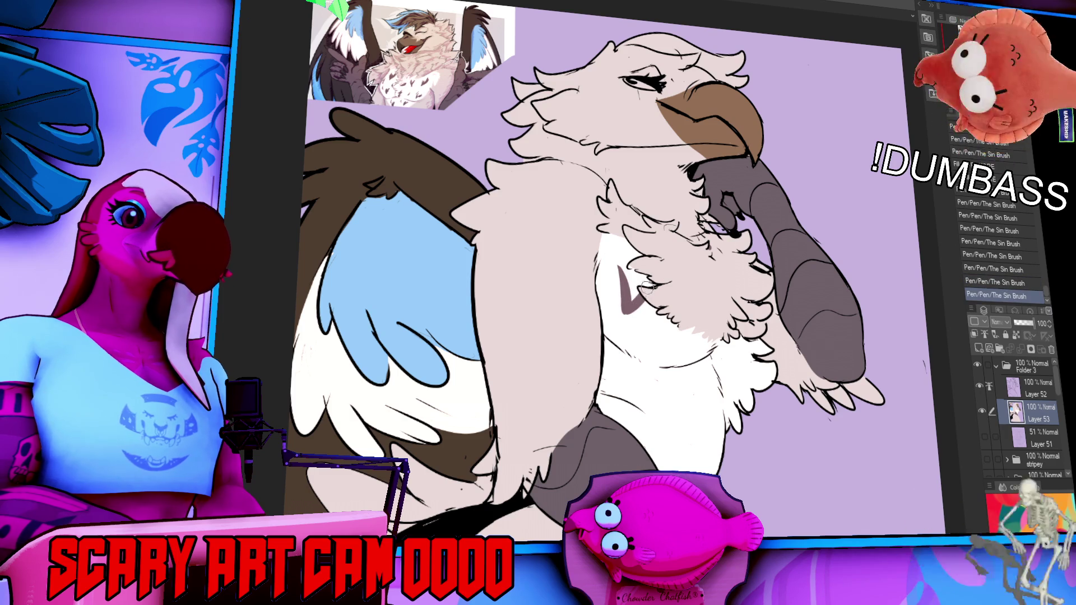
drag(651, 321, 663, 331)
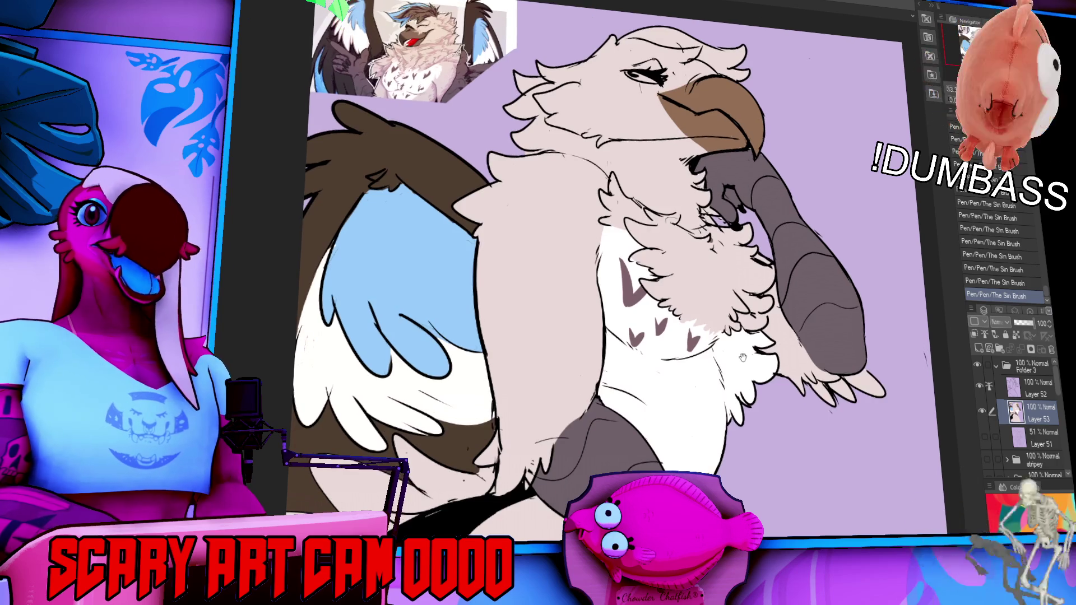
drag(753, 372, 755, 363)
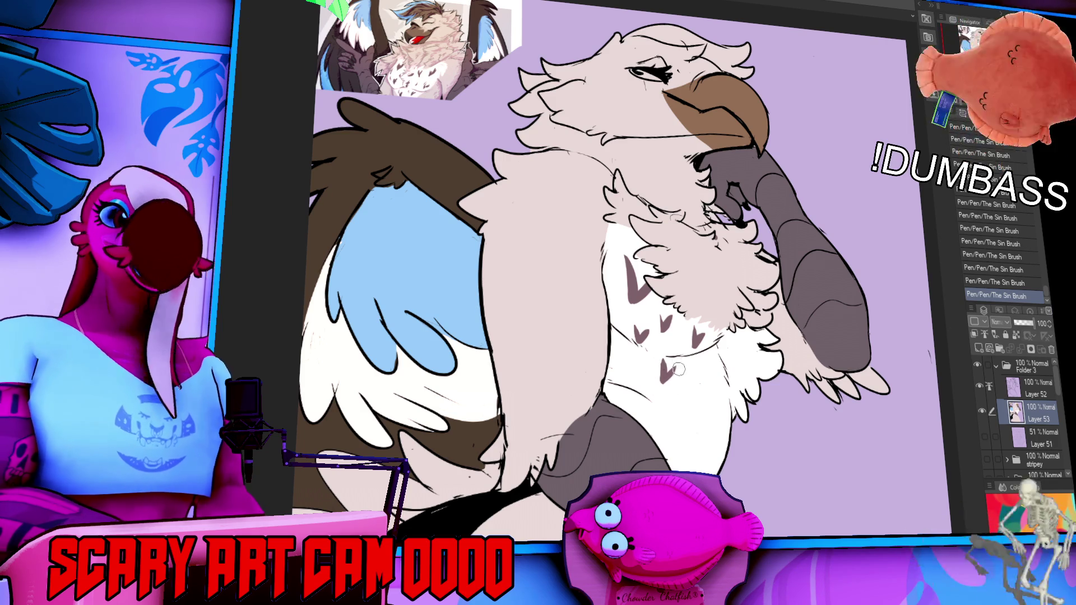
key(ctrl+z)
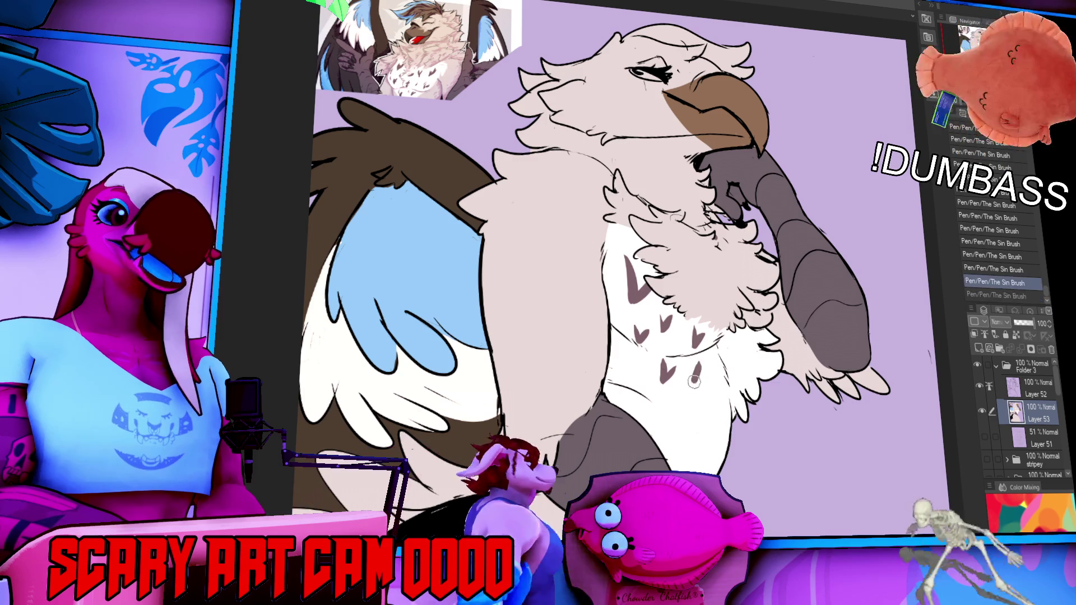
drag(707, 365, 714, 386)
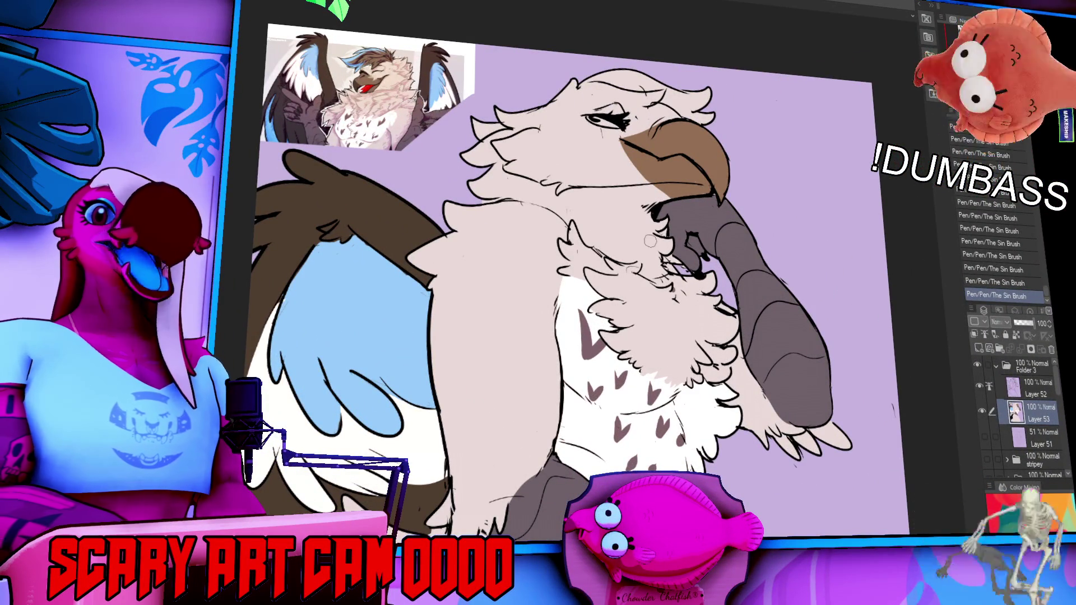
- On Layer 52, draw a curly fur line below the beak
drag(687, 334, 707, 357)
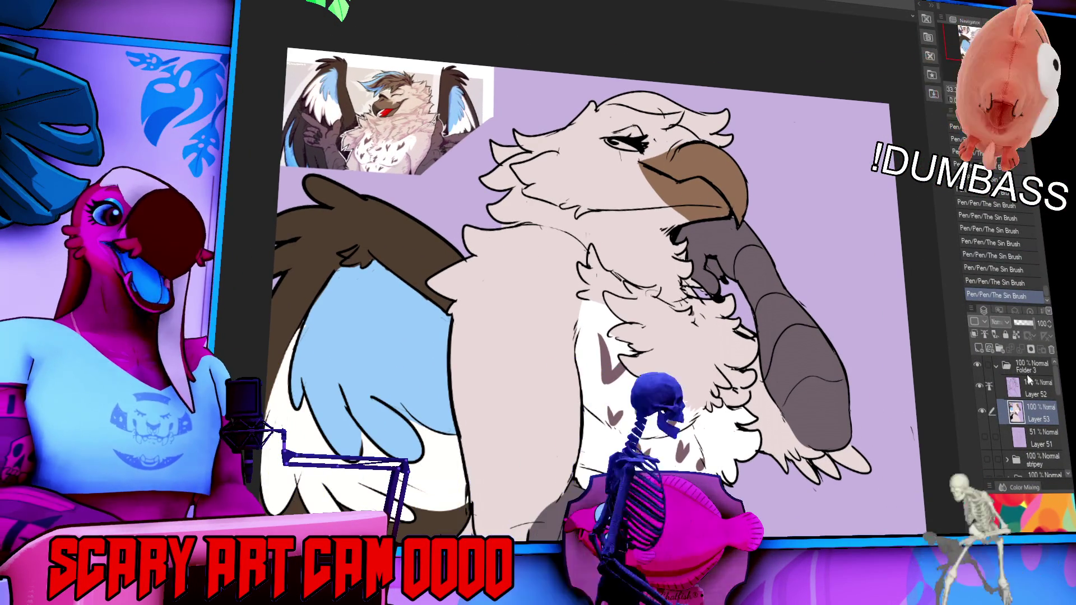
key(alt+])
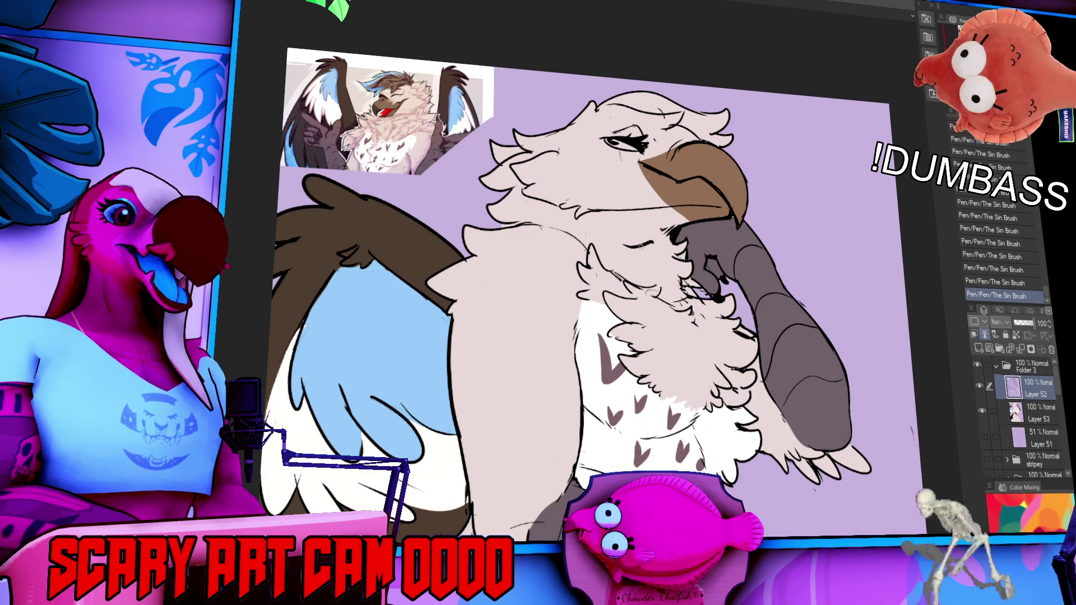
drag(632, 240, 654, 259)
key(ctrl+z)
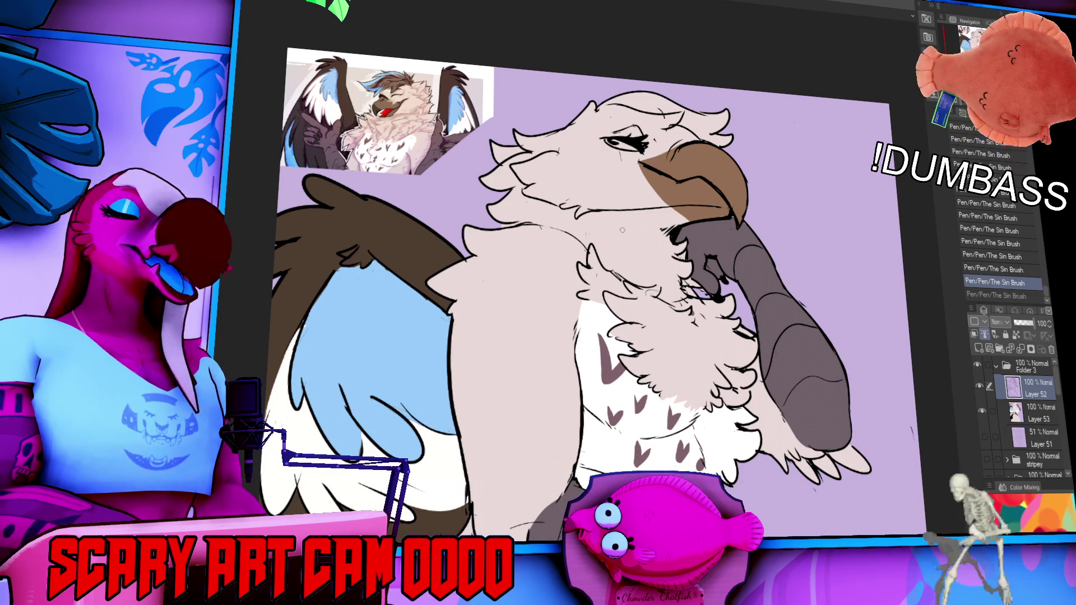
drag(623, 233, 631, 257)
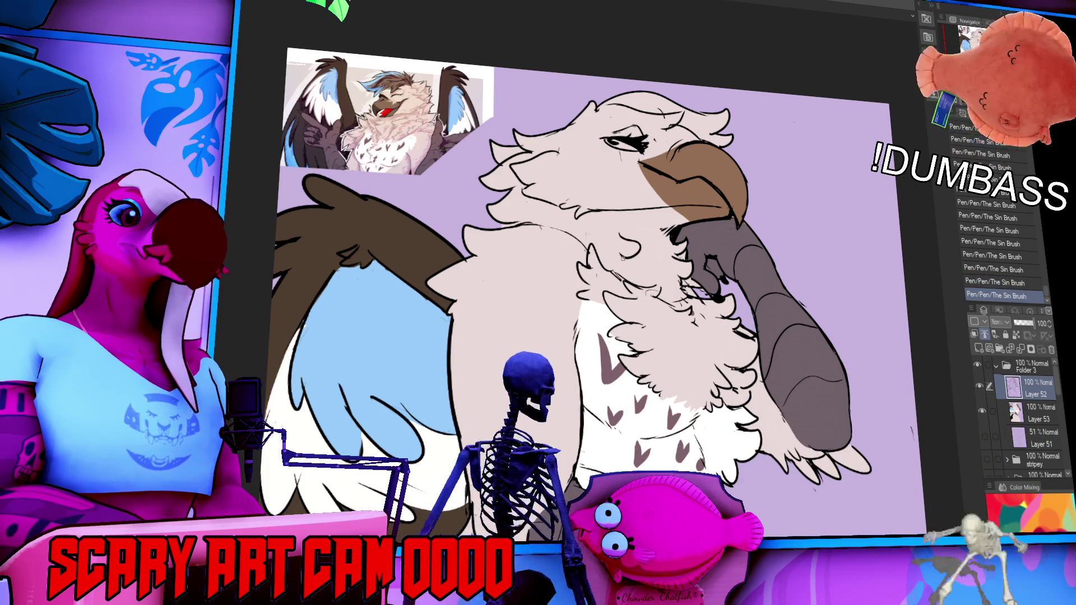
key(ctrl+z)
key(ctrl+y)
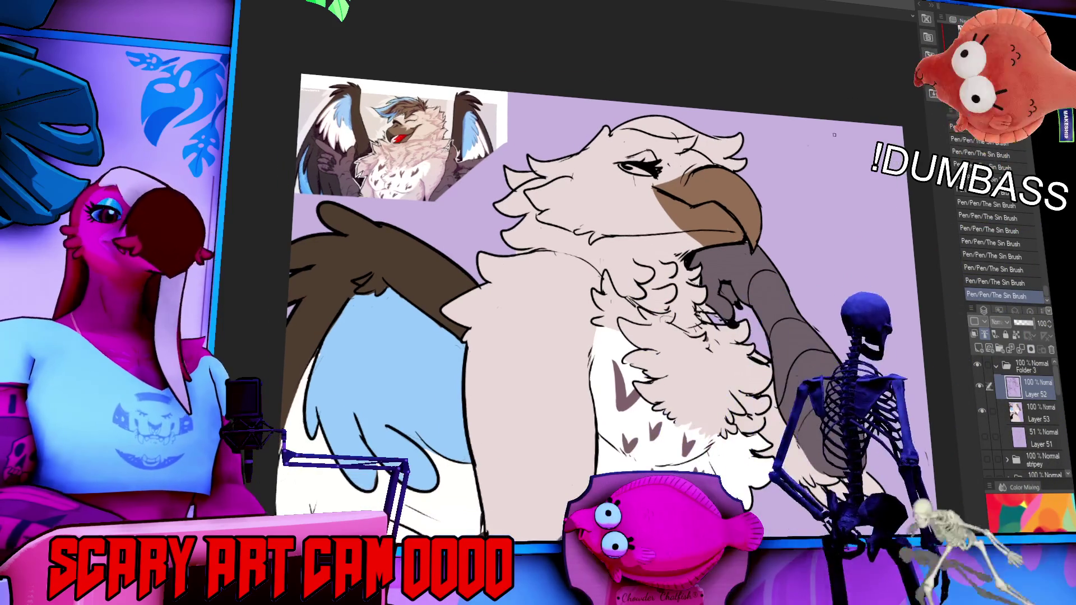
- Erase small stray marks with the Eraser and make Layer 53 the working layer
drag(667, 172, 687, 220)
key(e)
drag(829, 185, 880, 203)
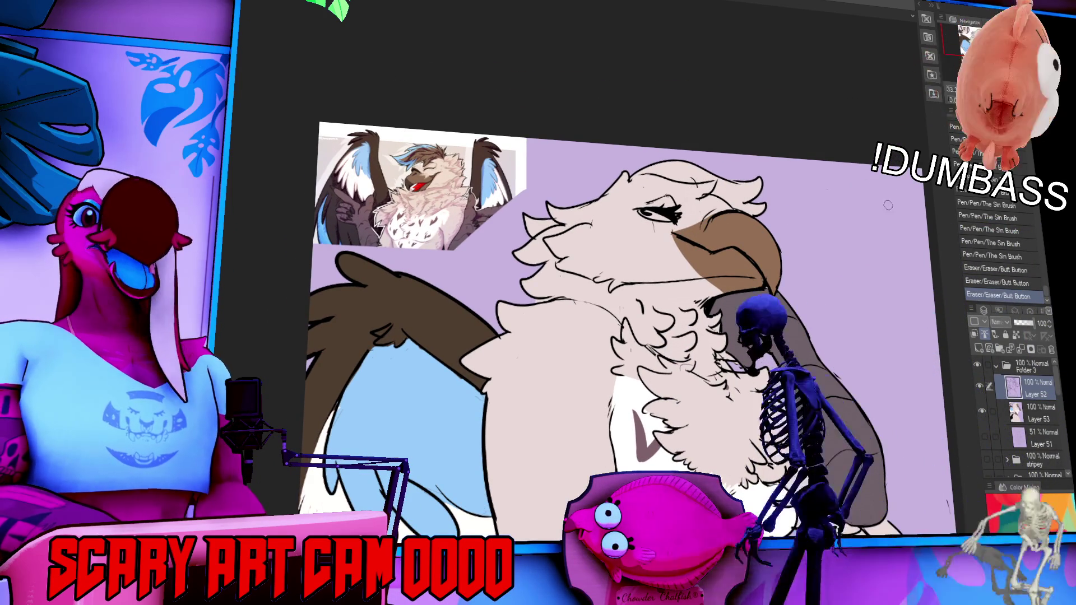
key(alt+bracketleft)
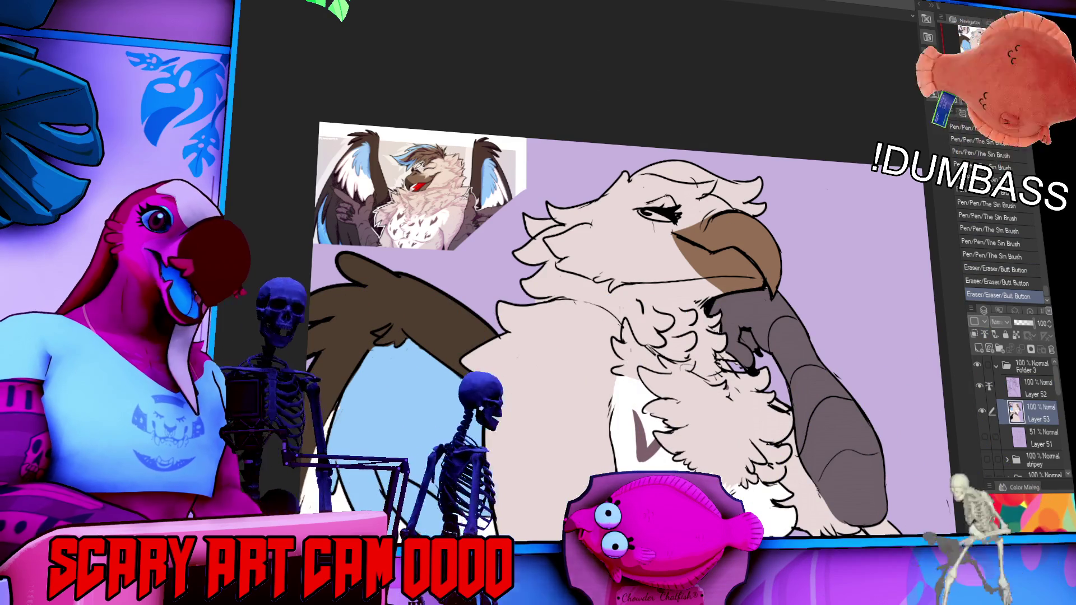
drag(700, 221, 699, 256)
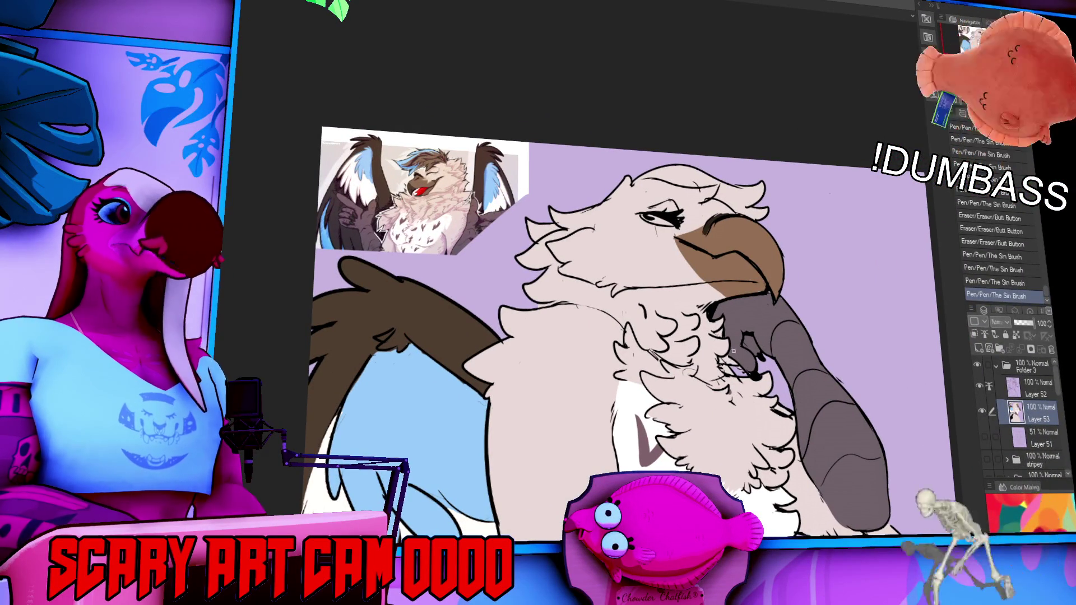
- On Layer 53, fill the upper beak with a darker shade
scroll(789, 388, down, 1)
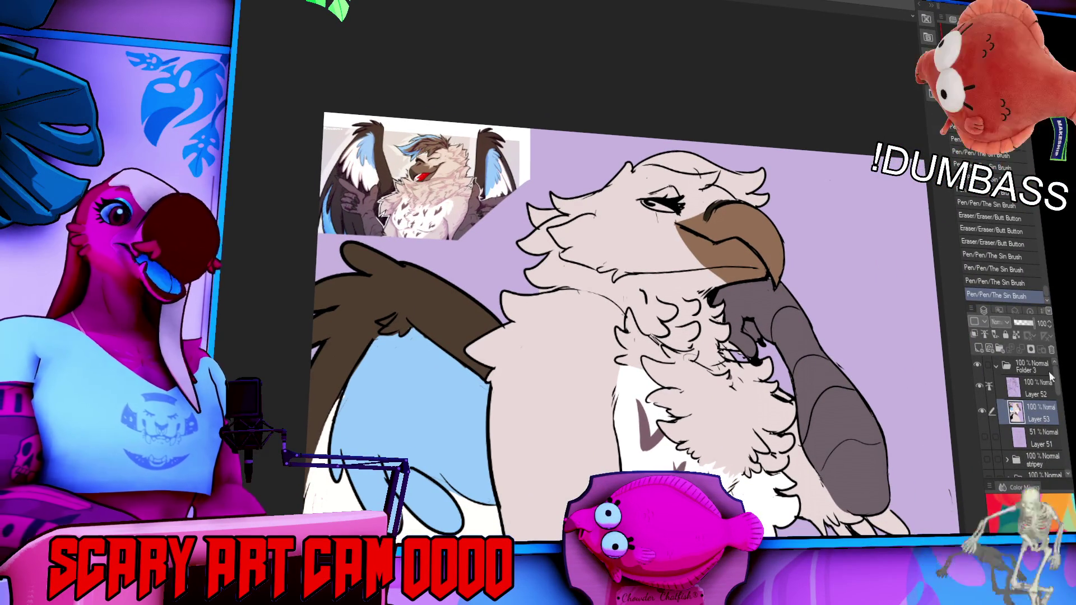
click(1041, 391)
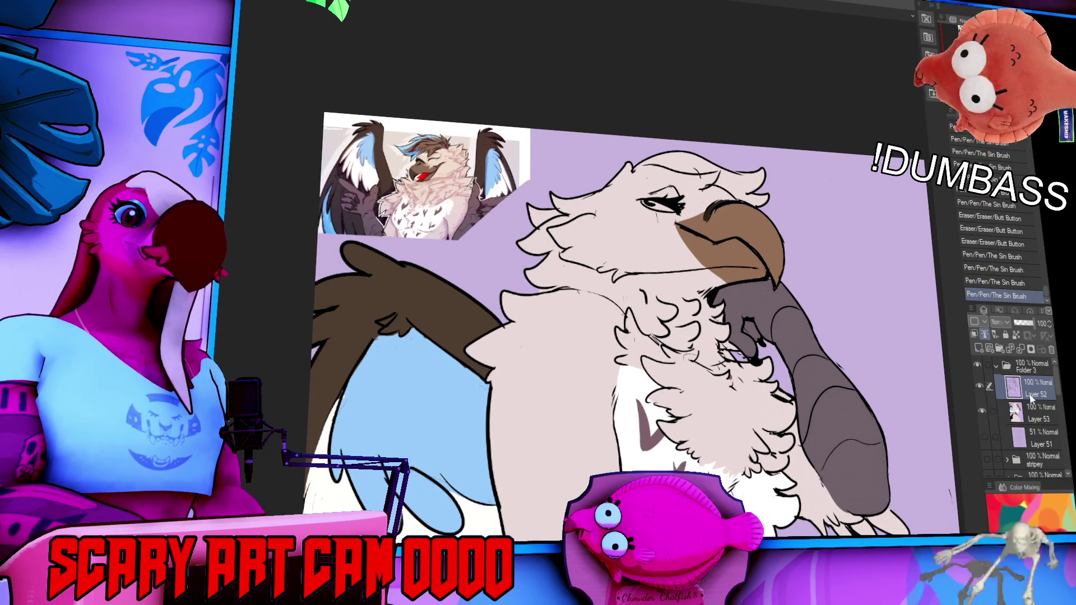
click(1038, 413)
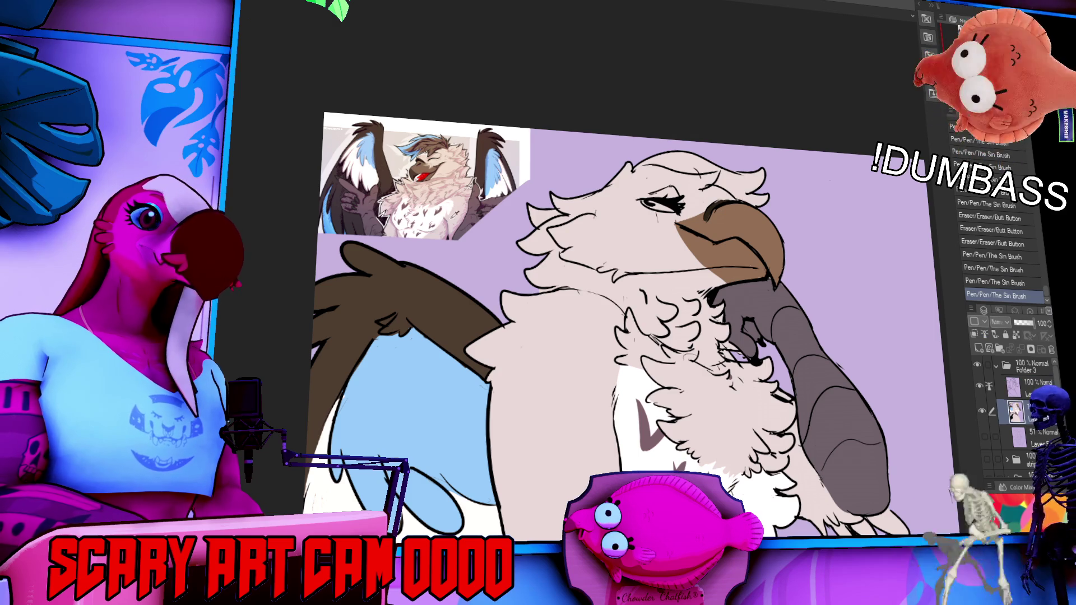
click(752, 215)
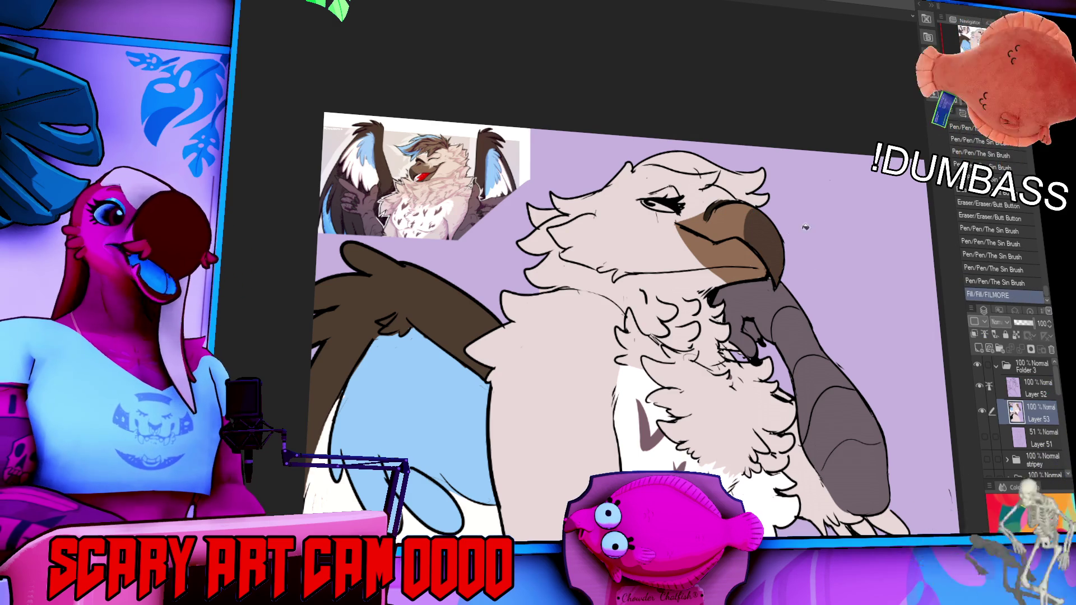
- Make Layer 52 the working layer
scroll(824, 258, up, 1)
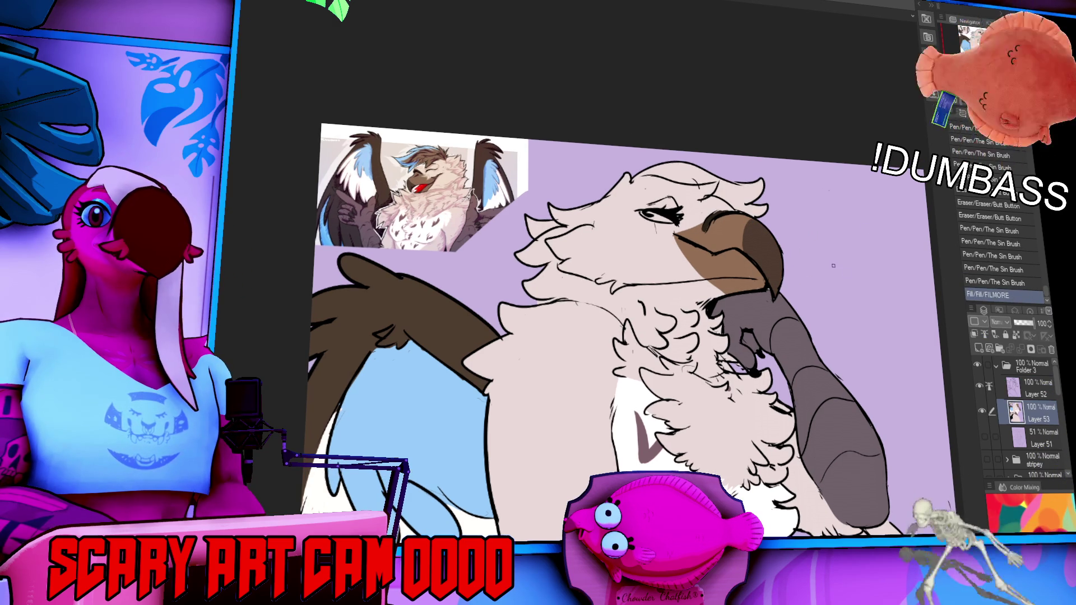
scroll(851, 324, down, 2)
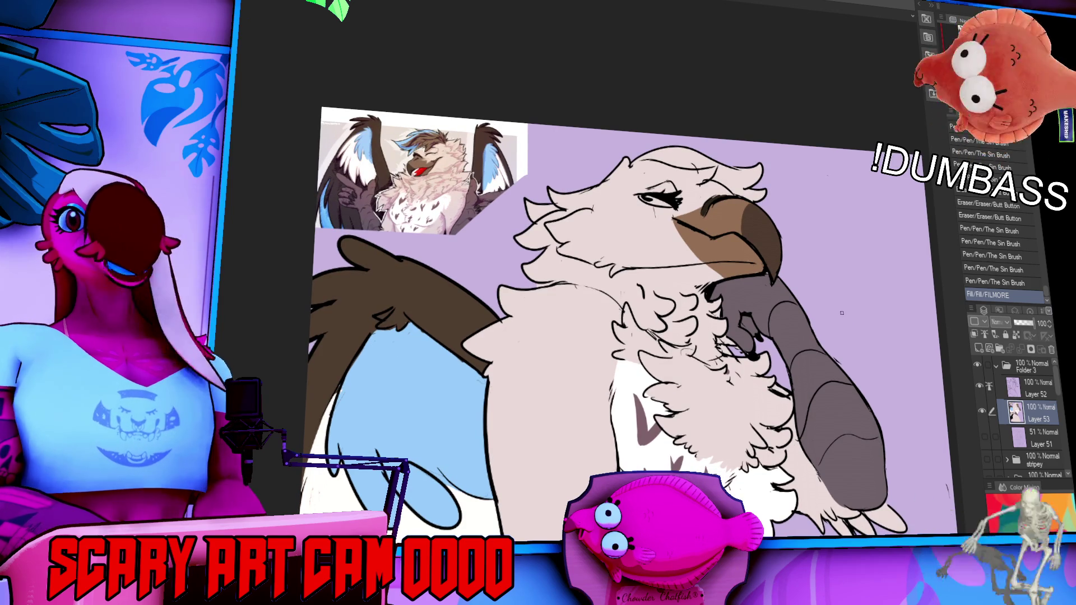
scroll(851, 300, down, 3)
click(1034, 386)
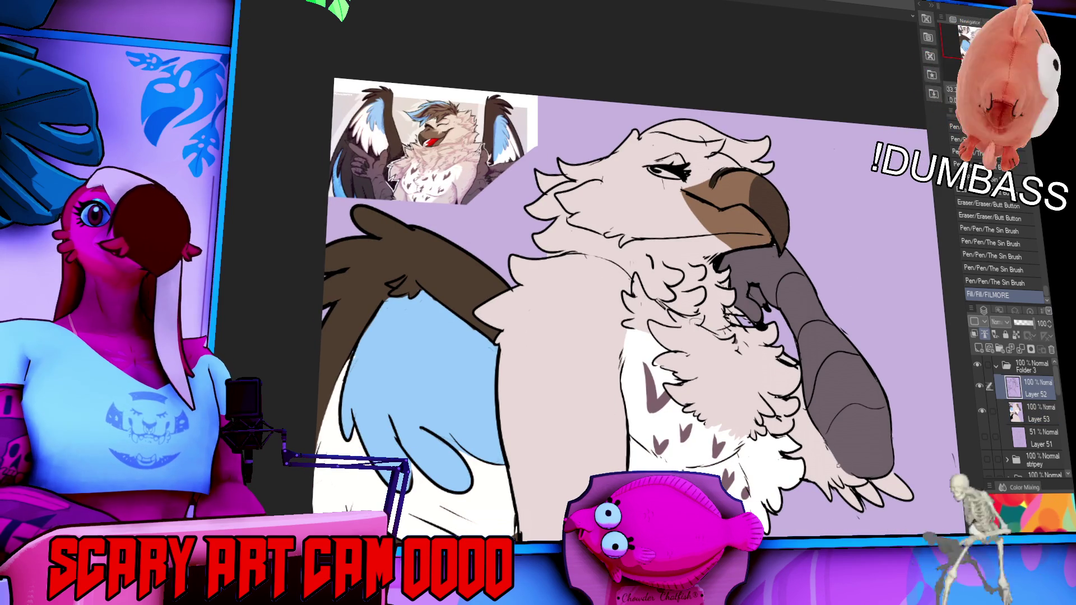
scroll(848, 485, down, 2)
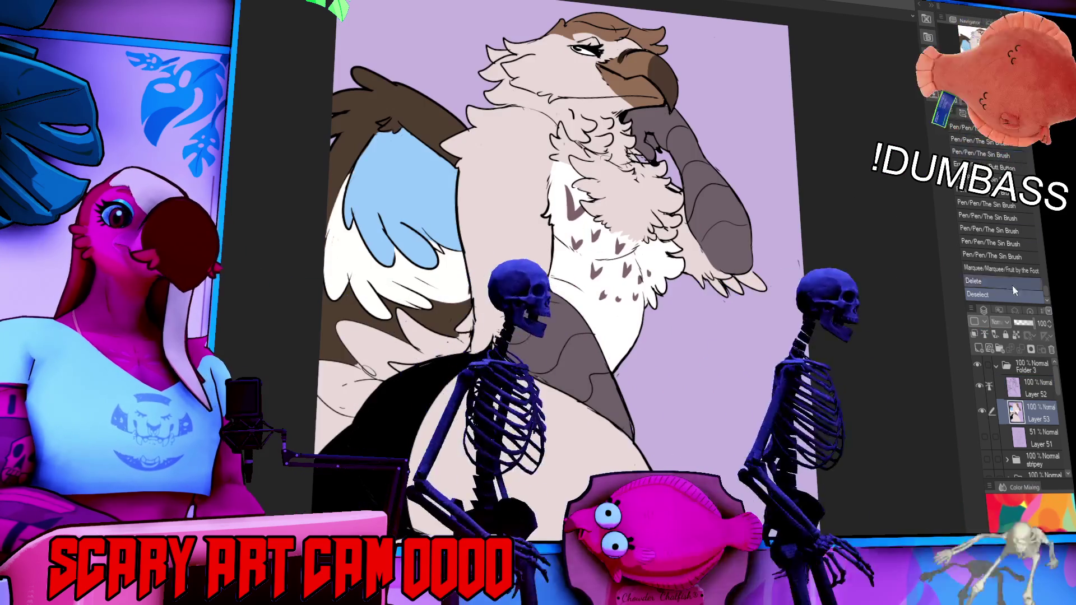
- On Layer 52, add small fur tufts on the lower body and a thin white highlight across the shorts
click(1014, 292)
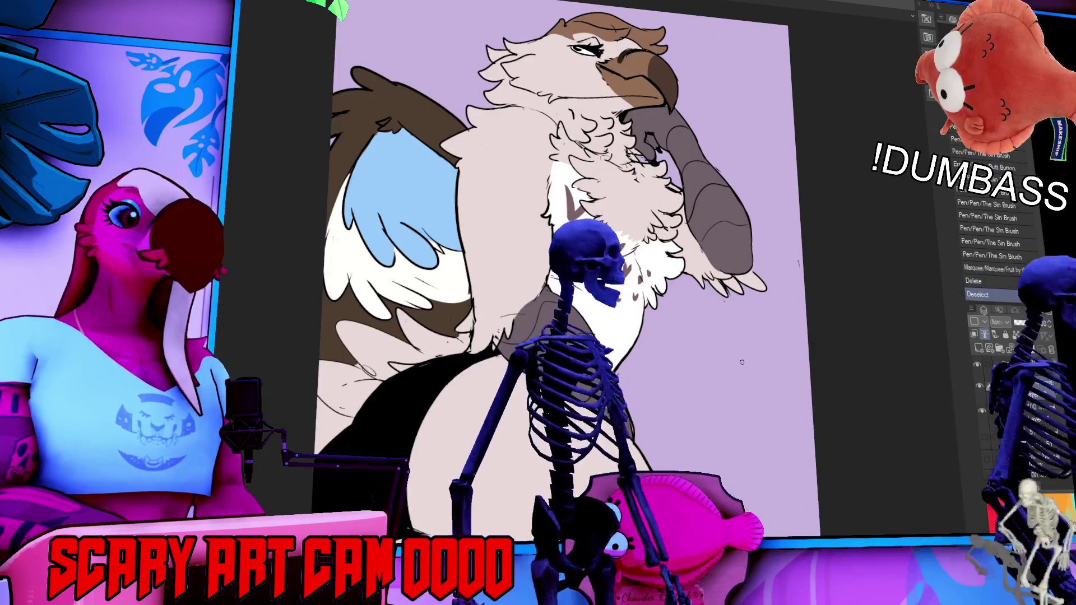
scroll(561, 269, down, 5)
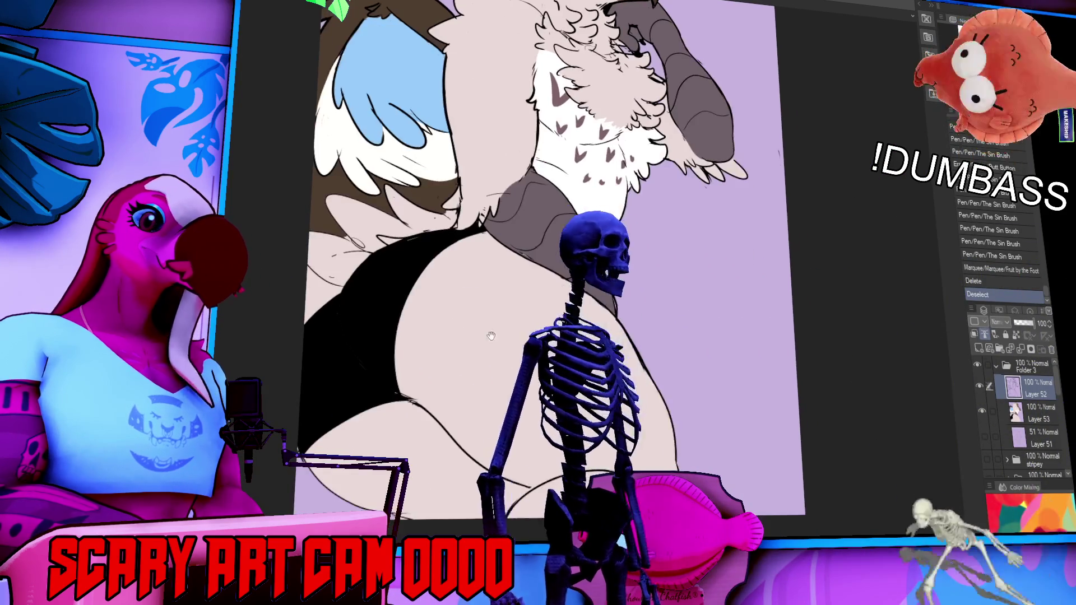
drag(413, 392, 416, 392)
drag(415, 381, 416, 389)
drag(413, 390, 415, 395)
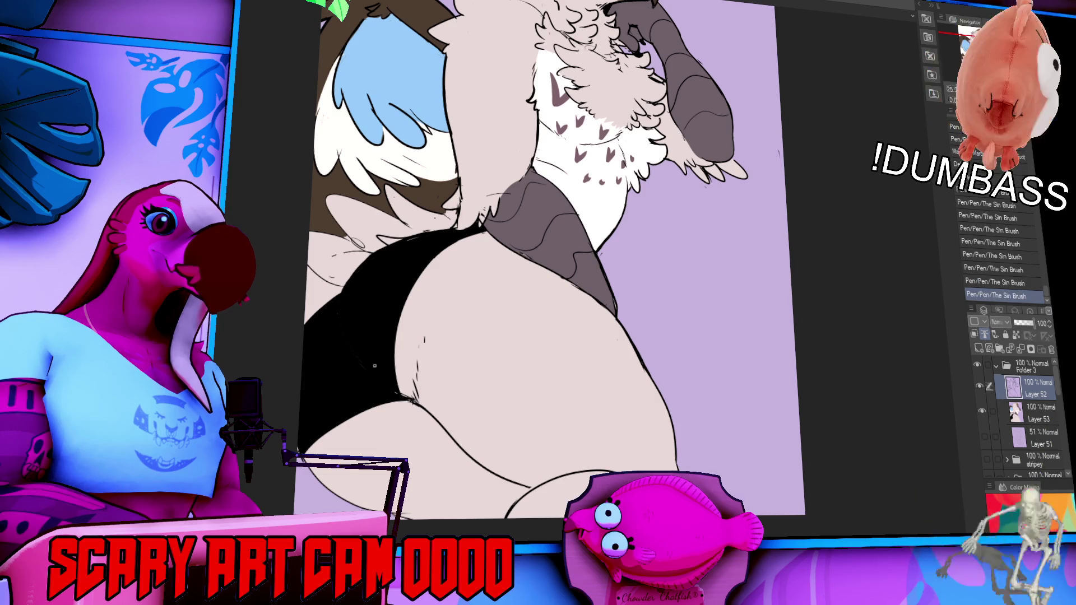
mouse_move(337, 311)
mouse_down()
mouse_move(352, 358)
mouse_move(383, 397)
mouse_up()
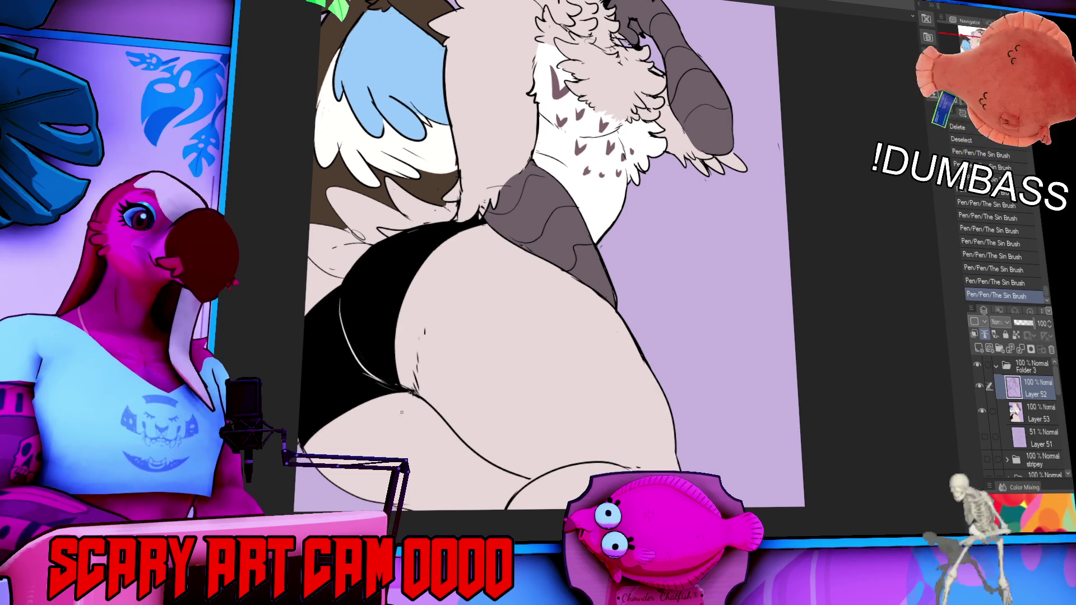
drag(414, 399, 418, 402)
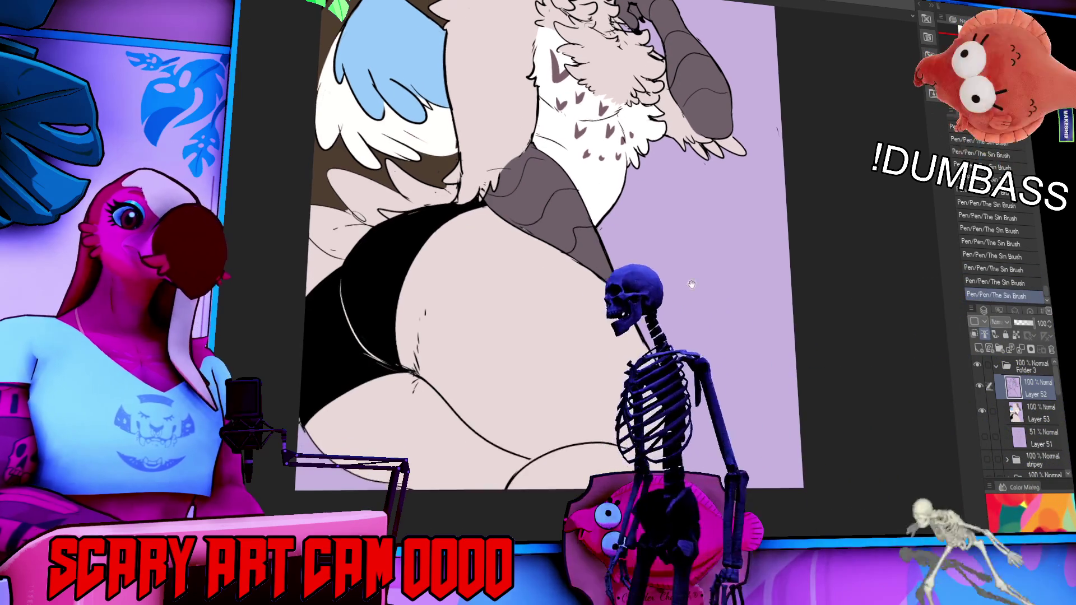
key(ctrl+z)
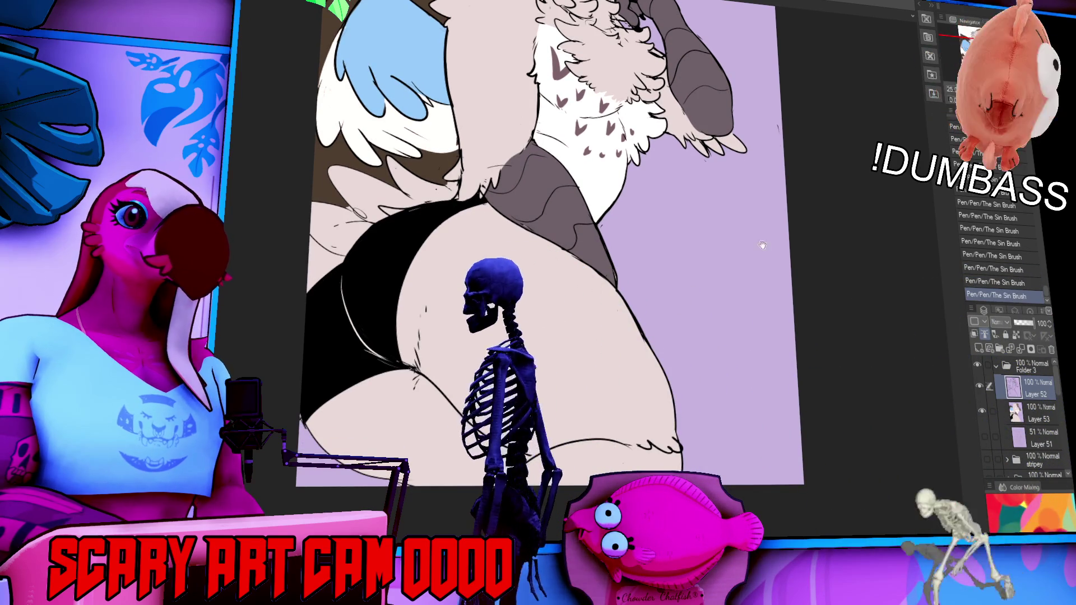
key(ctrl+y)
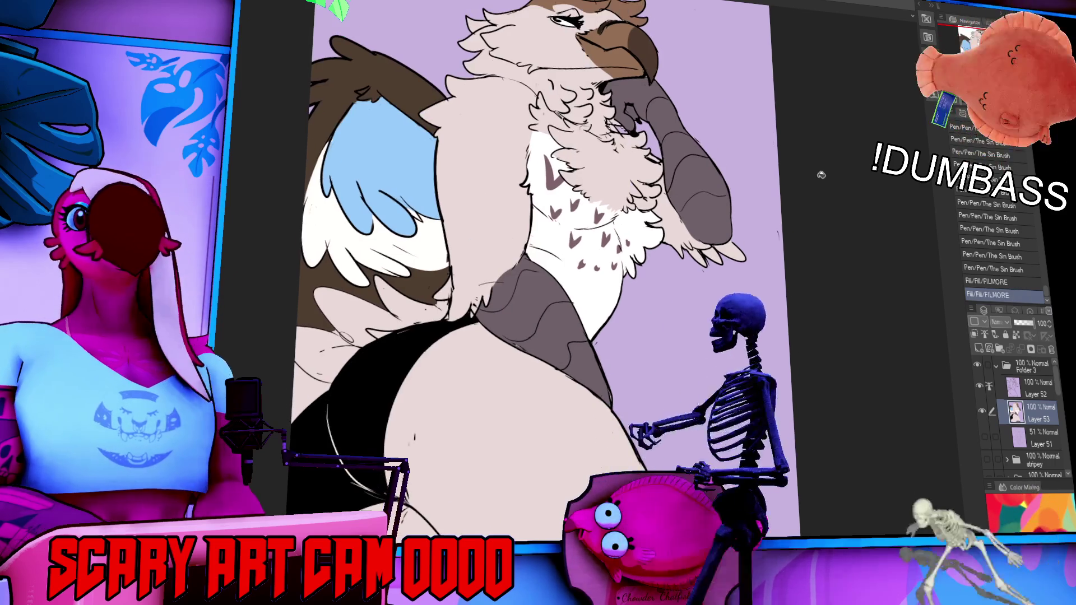
mouse_move(802, 229)
mouse_down()
mouse_move(823, 302)
mouse_move(846, 283)
mouse_up()
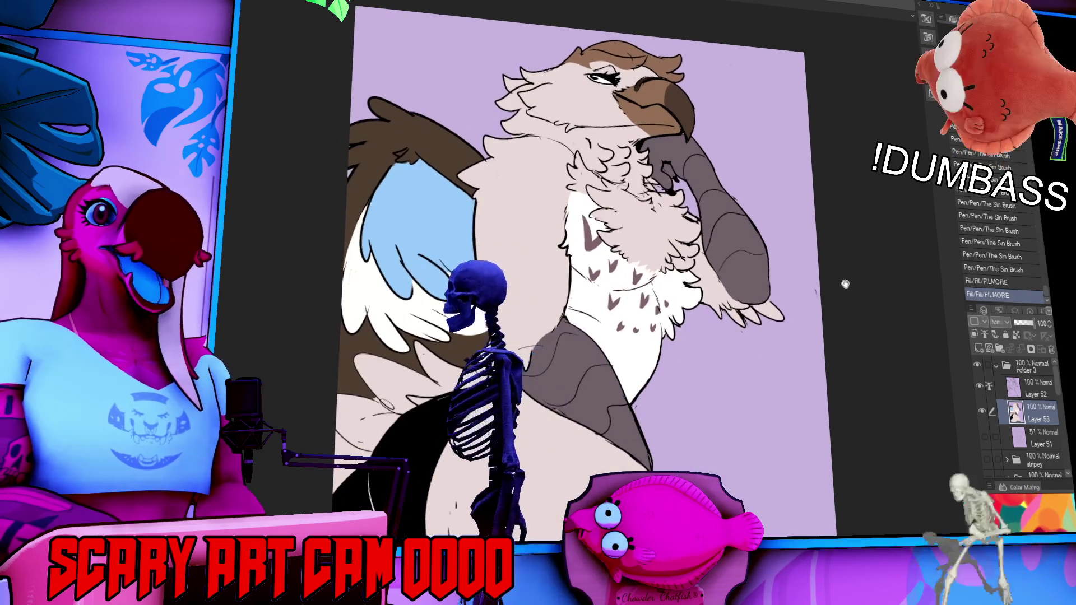
- Recentre on the gryphon and compare an earlier history state before returning to the latest fill
mouse_move(727, 284)
mouse_down()
mouse_move(762, 286)
mouse_move(763, 316)
mouse_up()
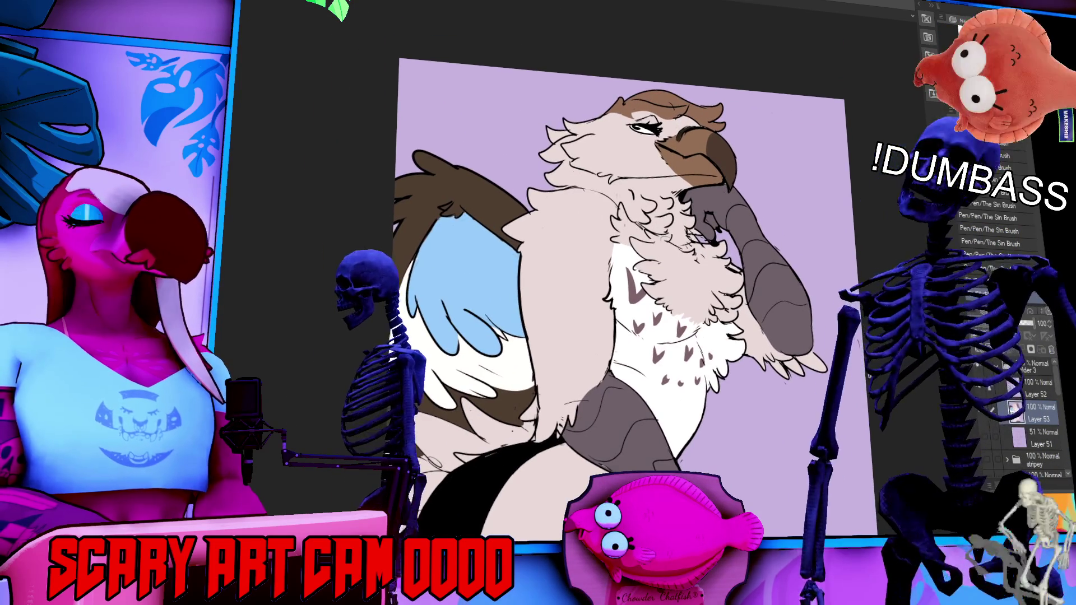
click(1003, 229)
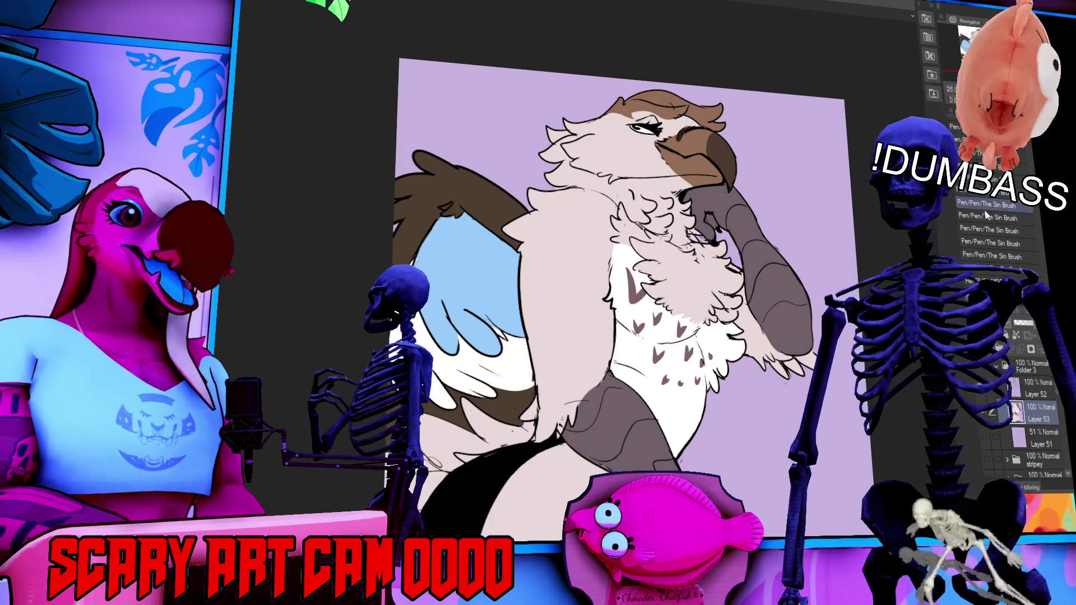
click(989, 295)
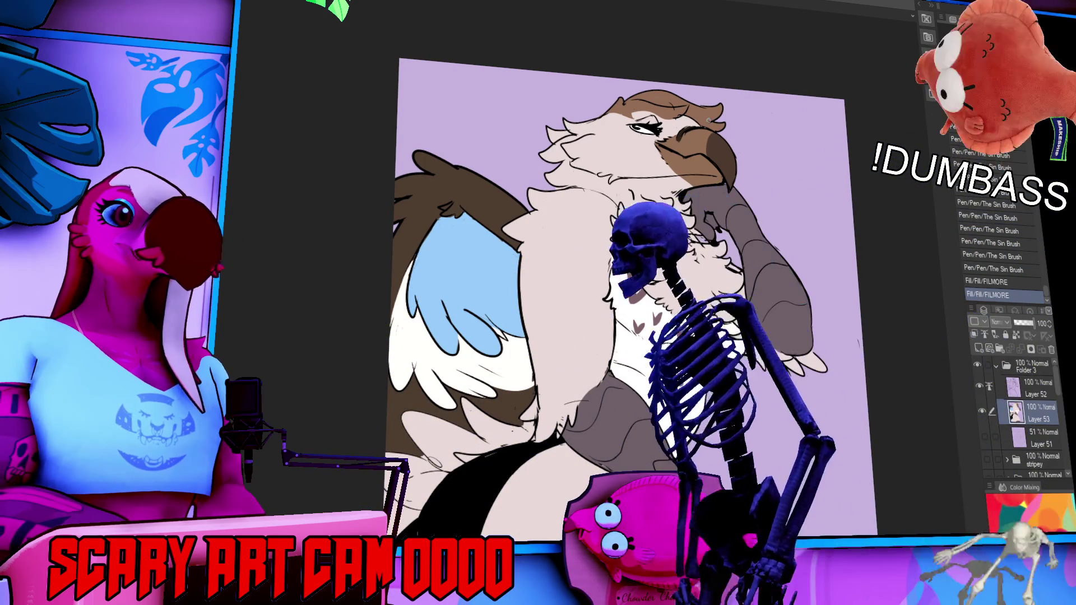
- Auto-select the brown head feathers, paint a light-blue streak inside, and deselect
key(w)
click(694, 104)
key(p)
mouse_move(696, 115)
mouse_down()
mouse_move(722, 111)
mouse_move(698, 107)
mouse_up()
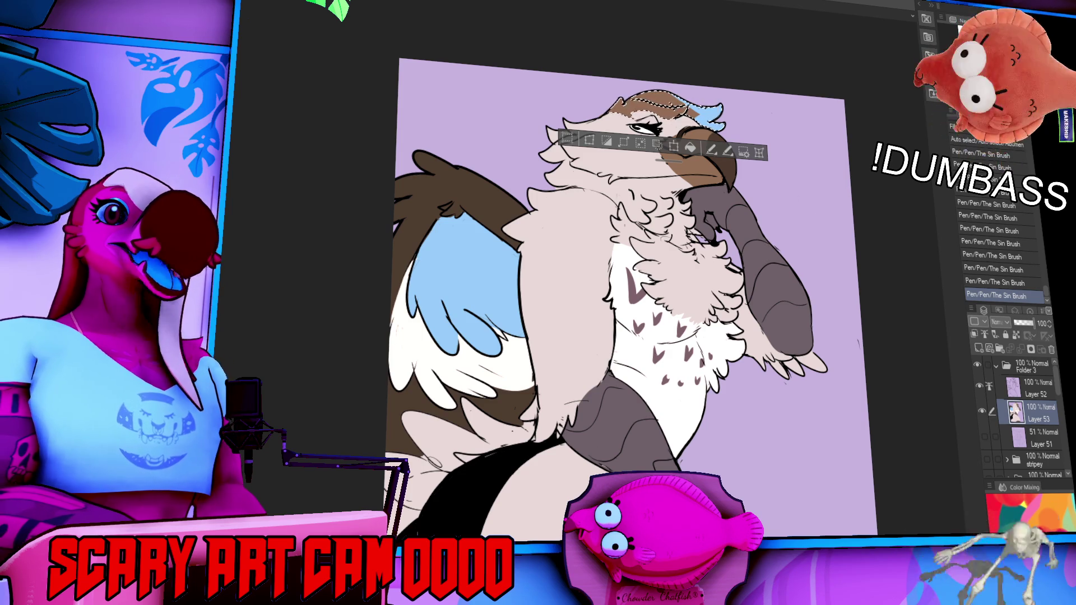
key(ctrl+d)
scroll(579, 152, up, 2)
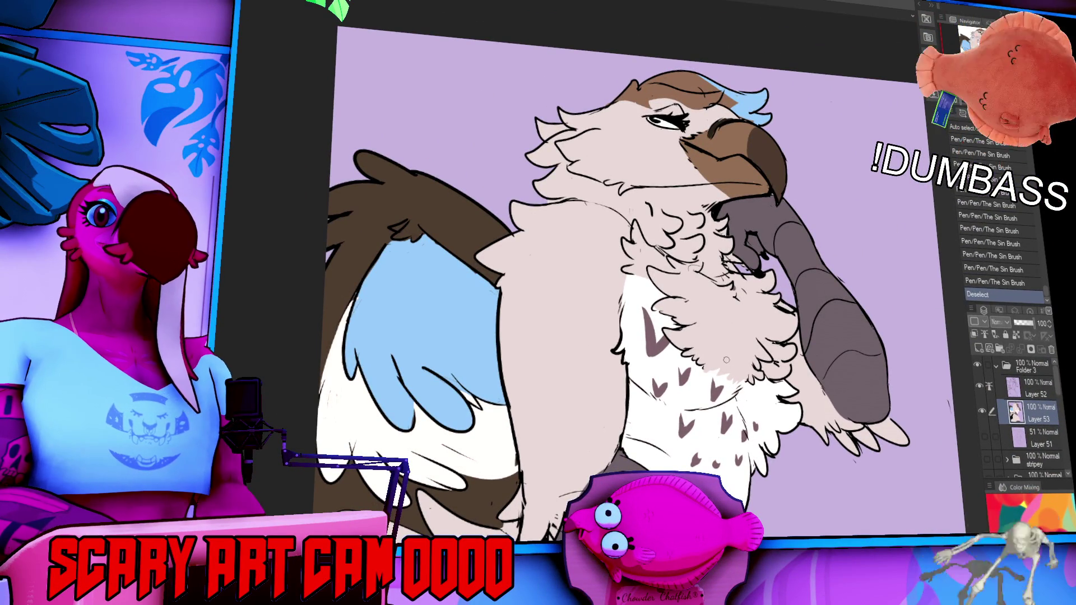
- Paint five small white fur strokes across the gryphon's chest
mouse_move(709, 379)
mouse_down()
mouse_move(712, 409)
mouse_move(710, 399)
mouse_up()
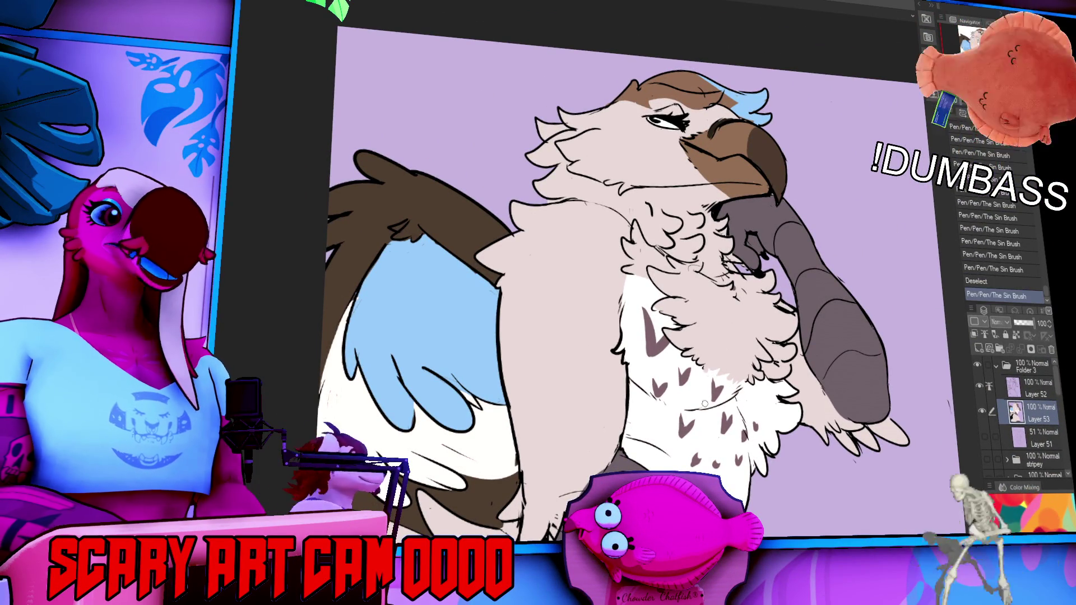
drag(679, 449, 684, 455)
drag(773, 370, 772, 338)
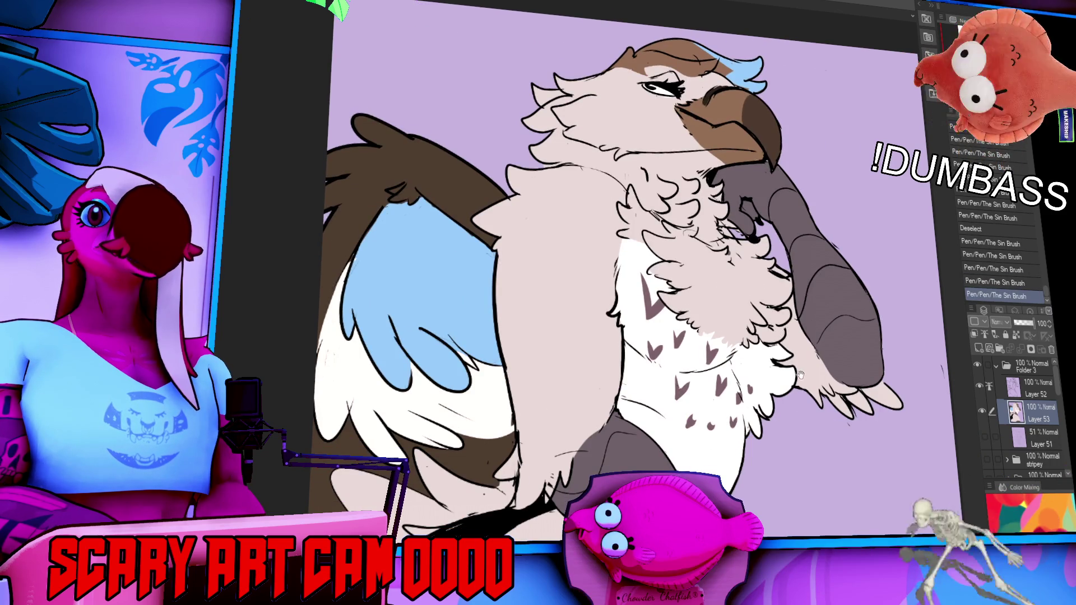
scroll(785, 359, down, 1)
drag(688, 384, 690, 381)
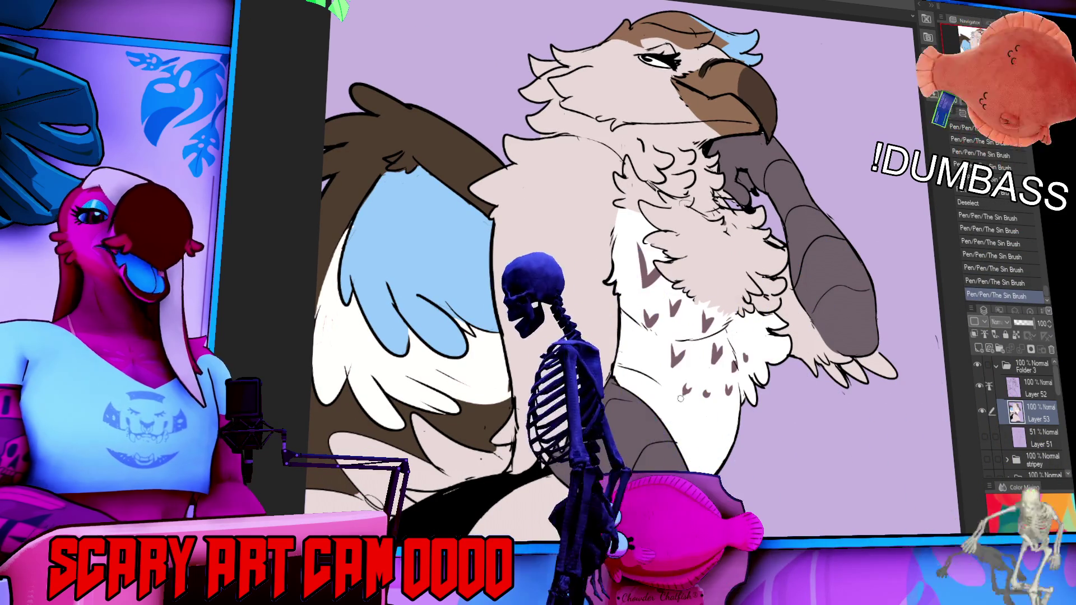
drag(769, 338, 773, 343)
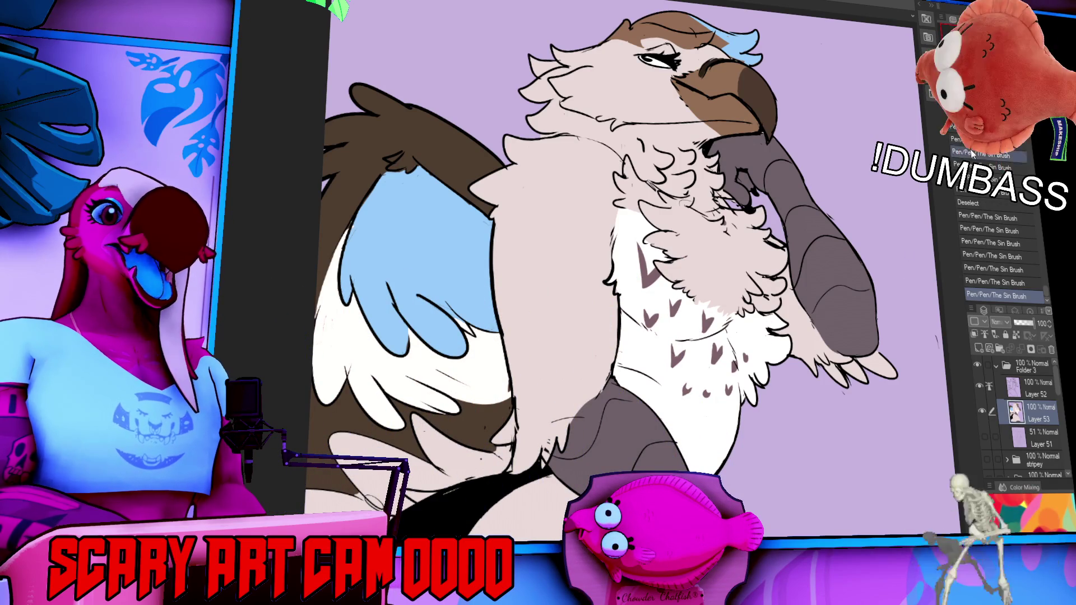
key(ctrl+plus)
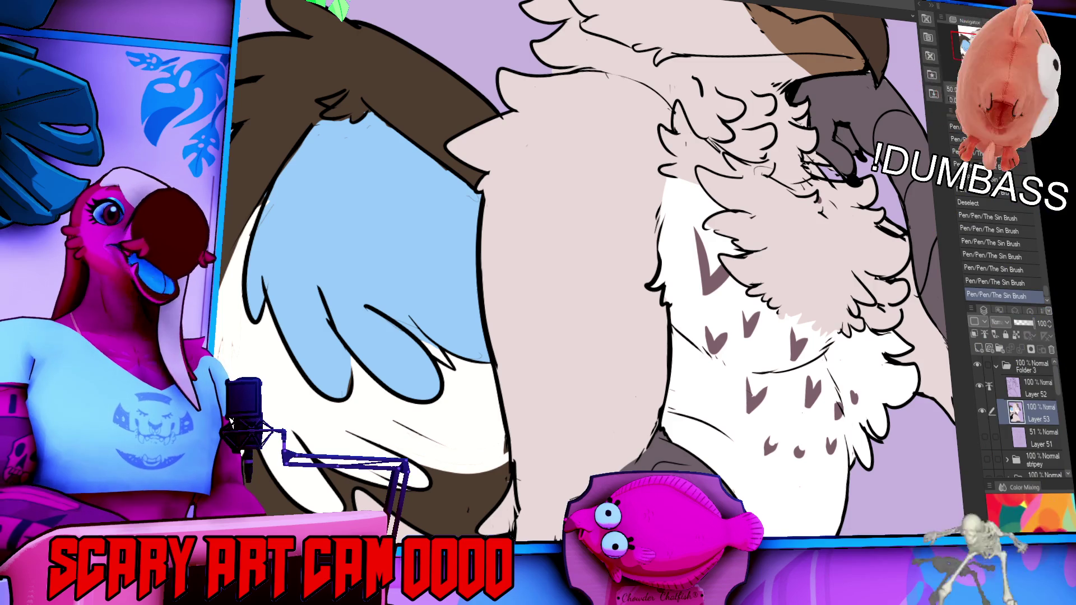
- Zoom out and back in on the body, then add new raster Layer 54
key(ctrl+minus)
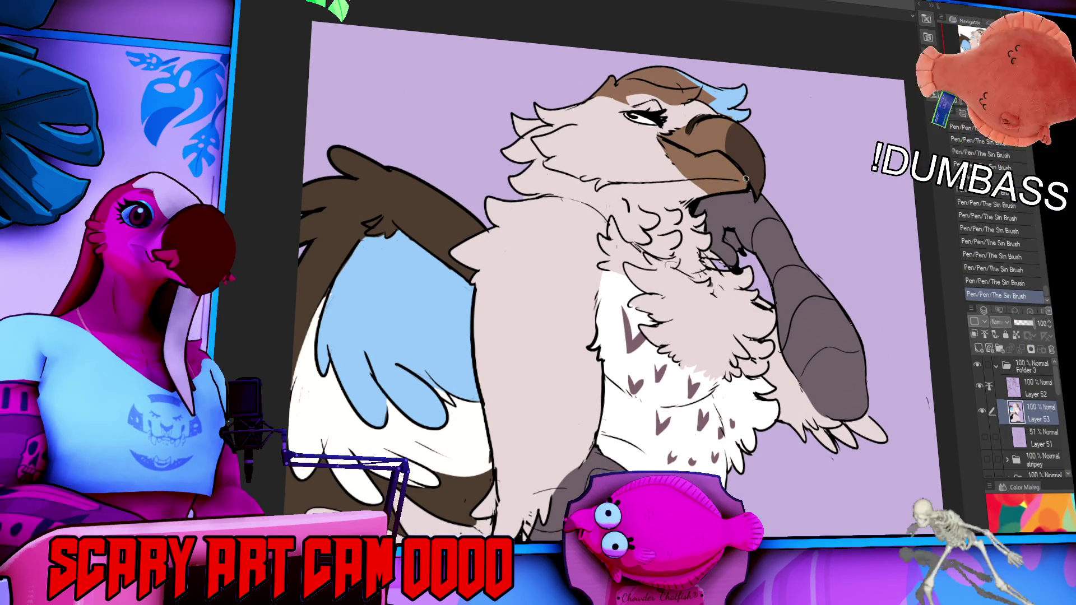
key(ctrl+plus)
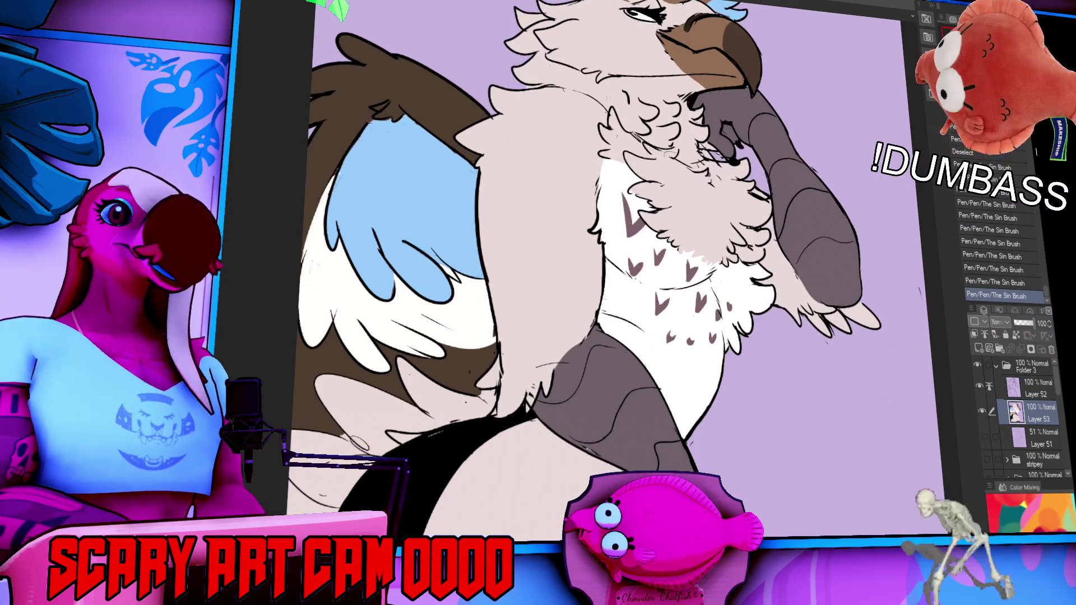
scroll(849, 199, down, 5)
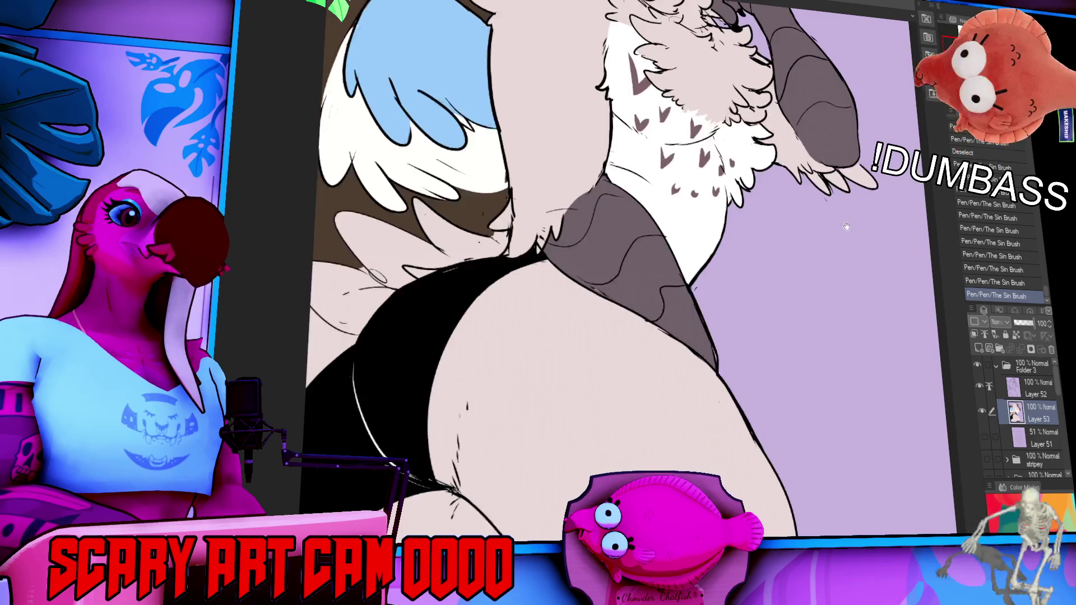
scroll(904, 196, up, 5)
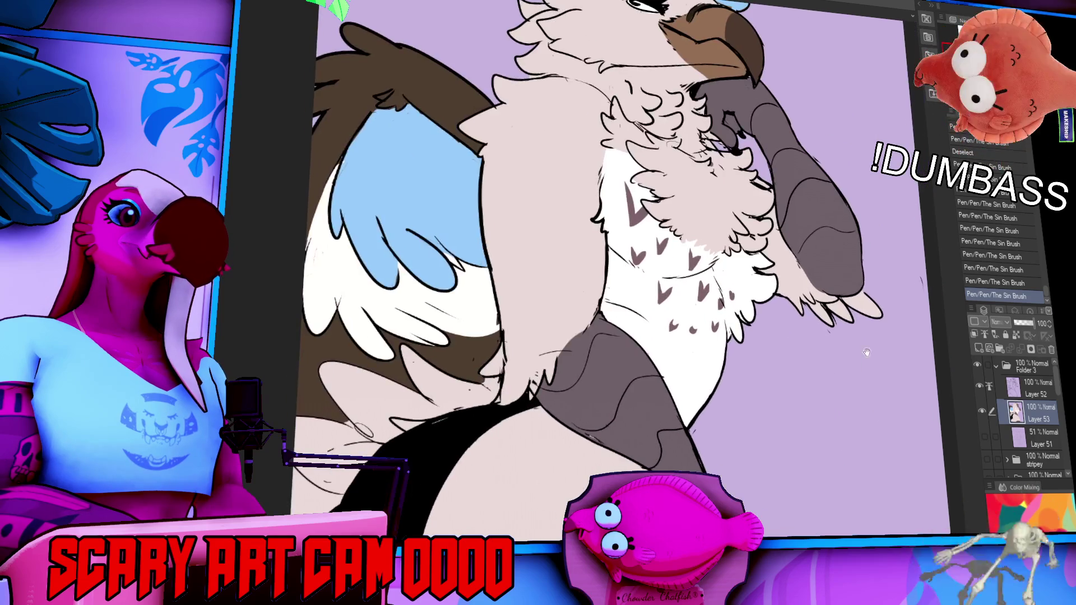
key(ctrl+shift+n)
scroll(616, 280, down, 3)
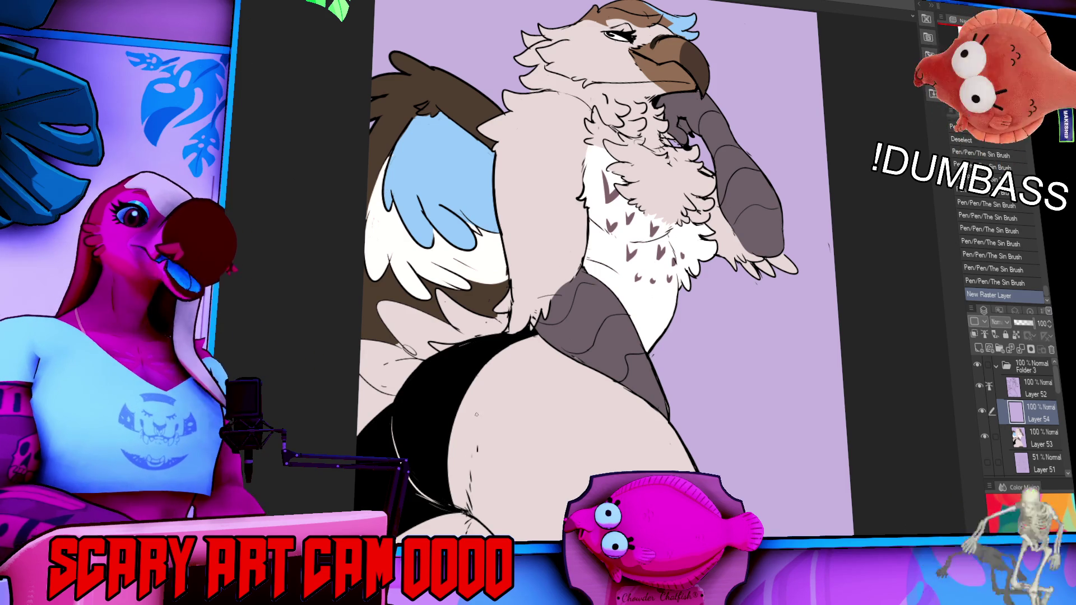
- Shade the gryphon's thigh and lower body with Opaque watercolor strokes
drag(449, 470, 459, 507)
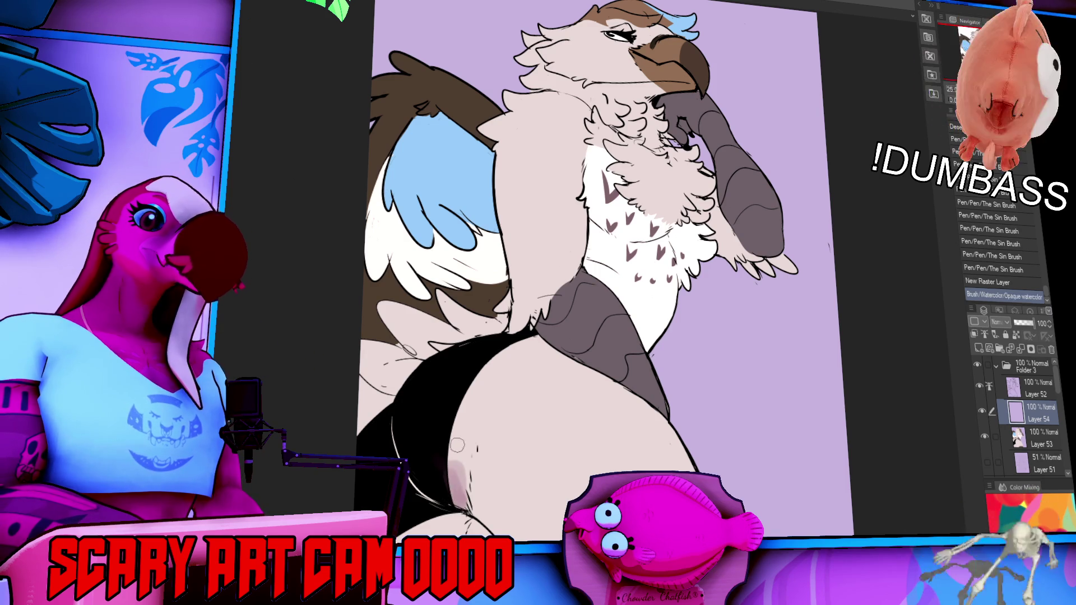
mouse_move(443, 461)
mouse_down()
mouse_move(463, 504)
mouse_move(513, 536)
mouse_move(465, 448)
mouse_move(474, 406)
mouse_move(472, 426)
mouse_up()
drag(472, 424, 470, 439)
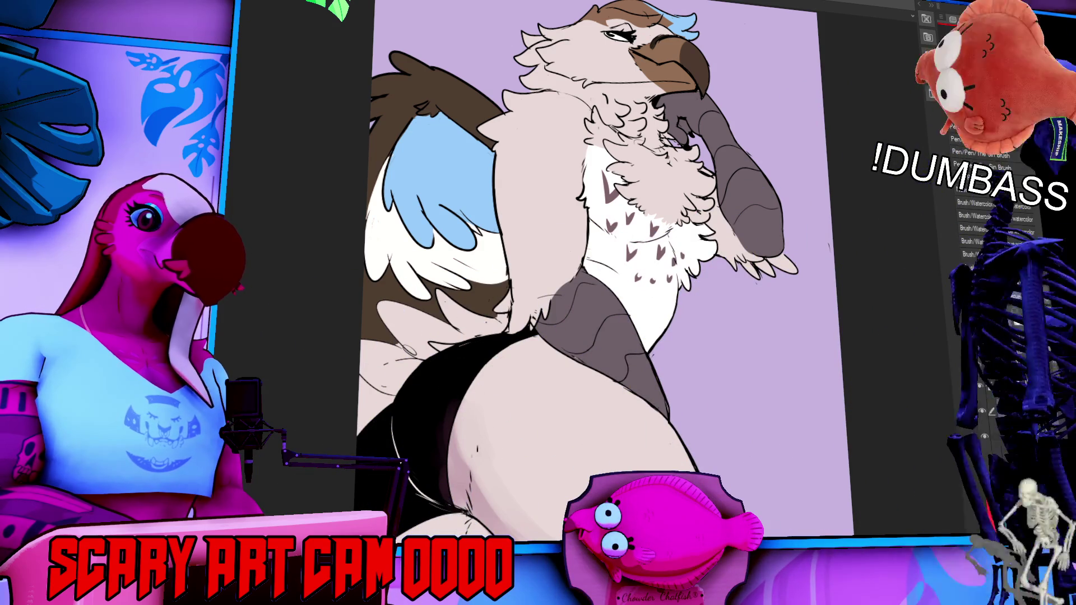
mouse_move(367, 527)
mouse_down()
mouse_move(354, 387)
mouse_move(488, 437)
mouse_up()
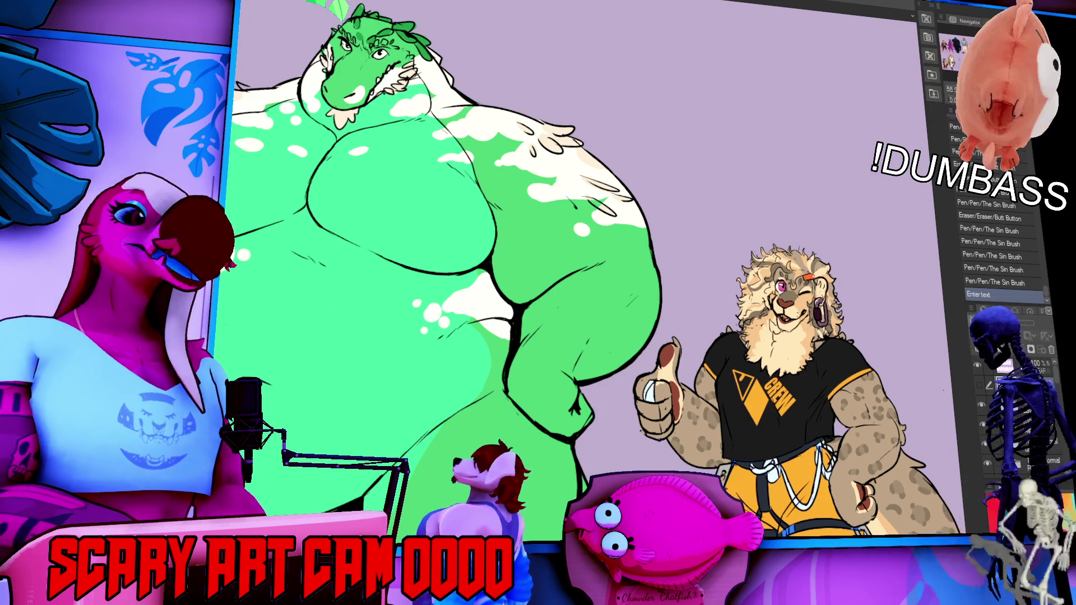
- Cycle back to the gryphon canvas with Ctrl+Tab and undo its last brush stroke
key(ctrl+Tab)
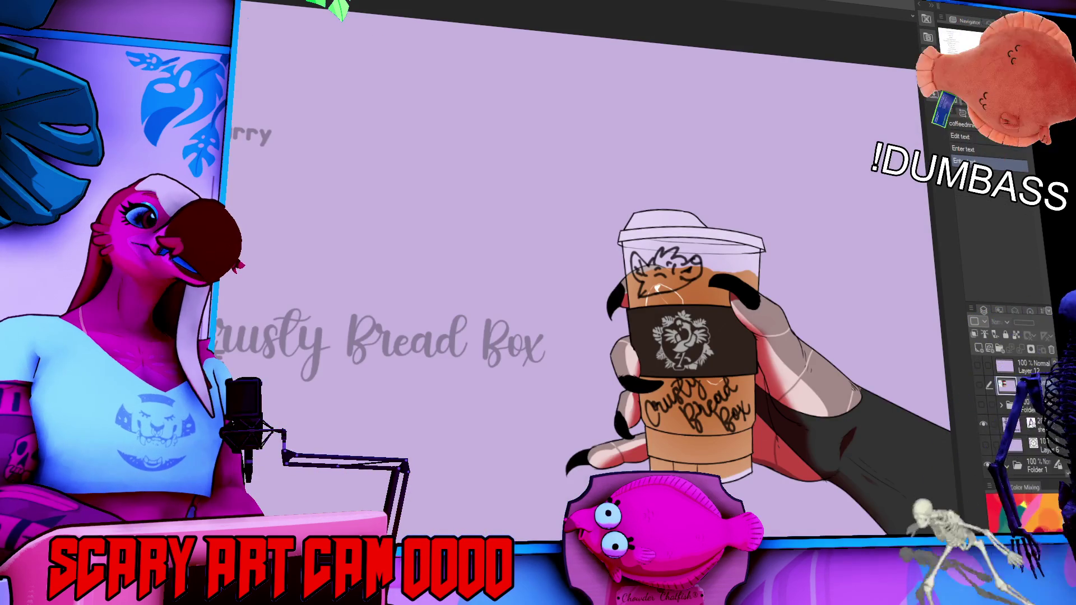
key(ctrl+Tab)
key(ctrl+z)
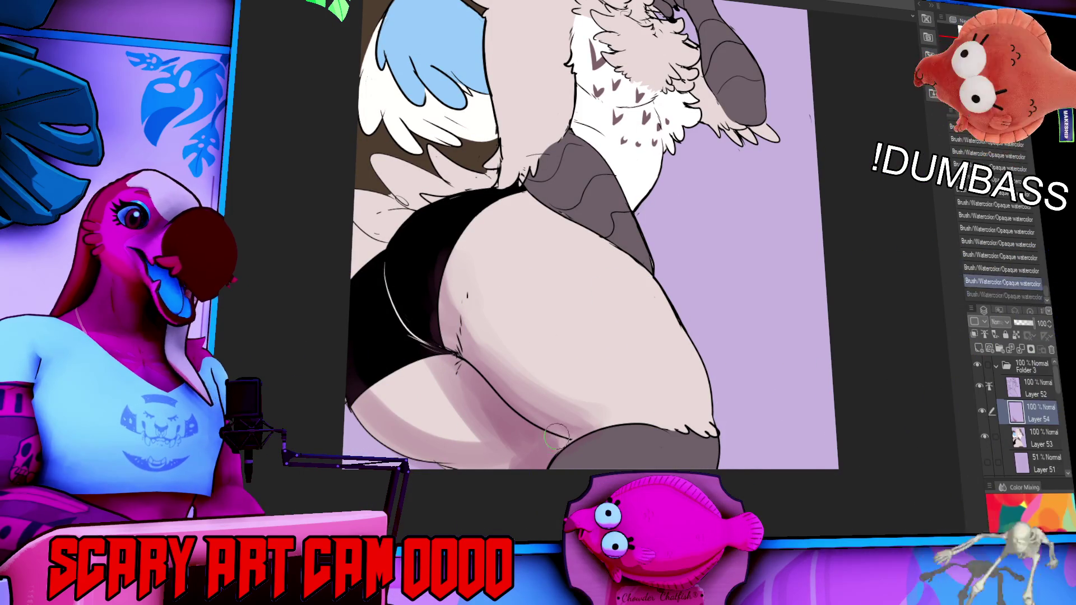
- Redo the stroke, set Layer 54 to Multiply, and shade the thigh and shorts' left edge
key(ctrl+y)
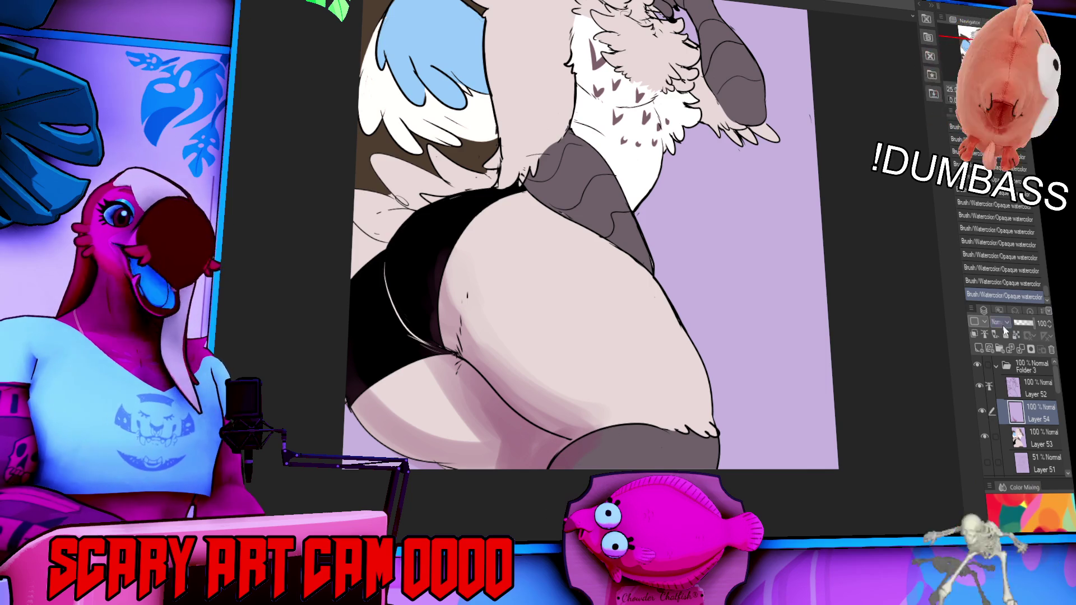
key(ctrl+m)
scroll(662, 371, down, 1)
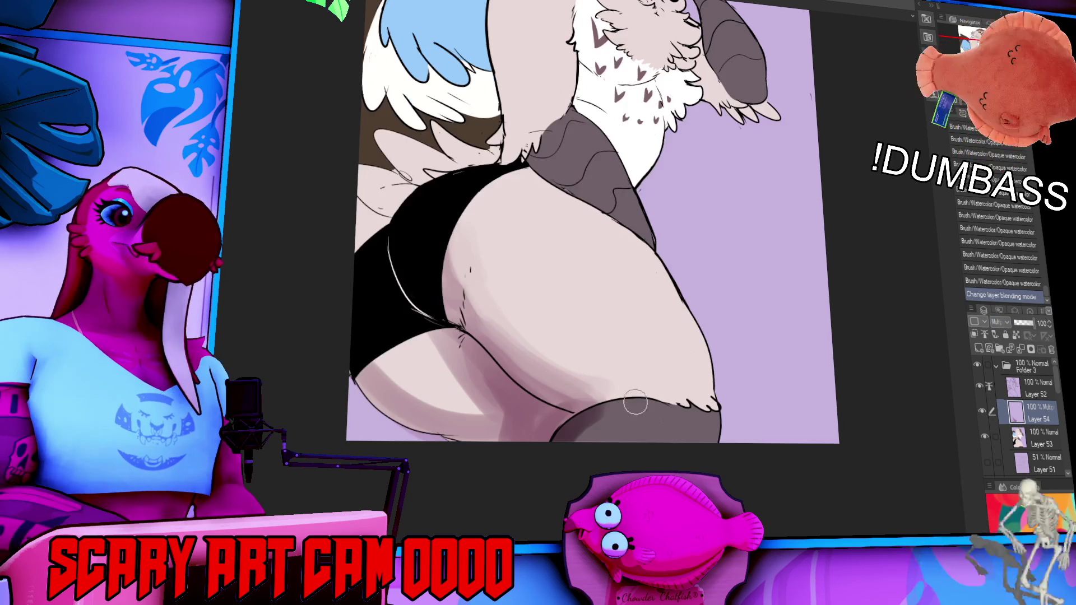
drag(607, 433, 620, 422)
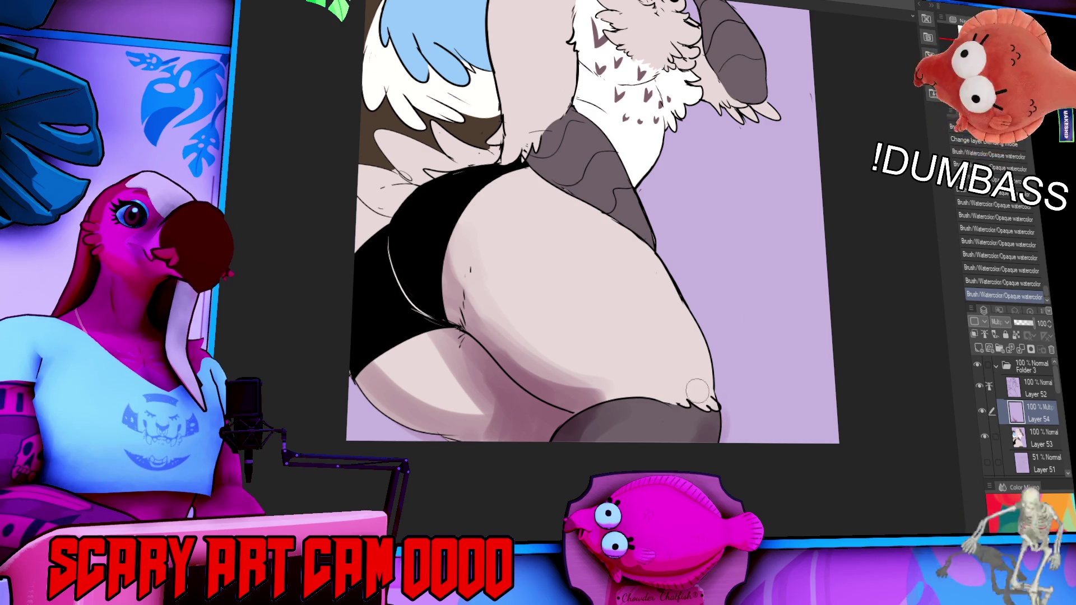
scroll(629, 310, up, 4)
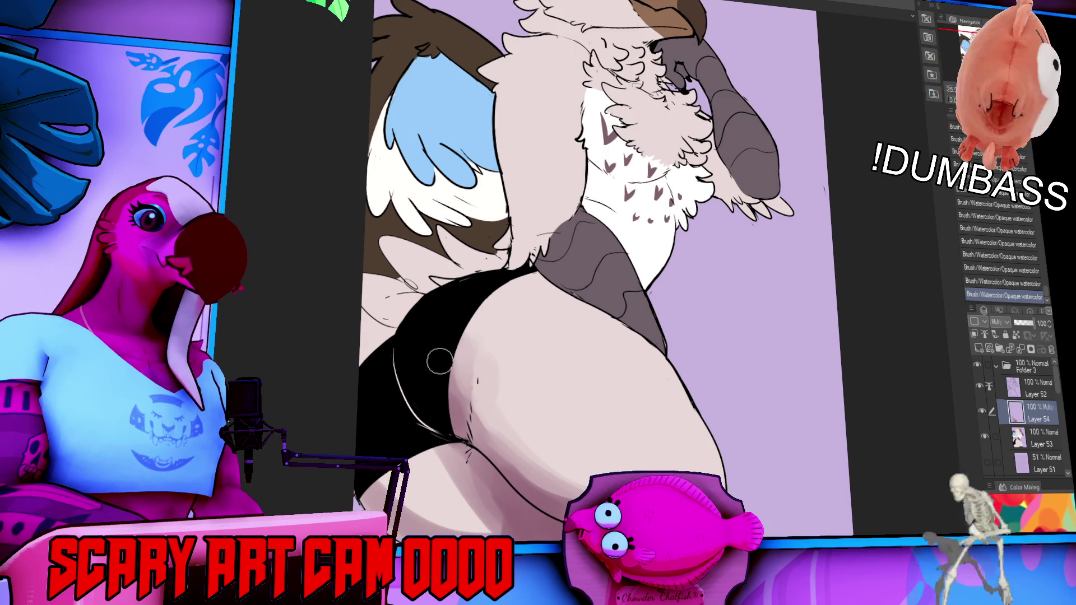
scroll(510, 344, up, 1)
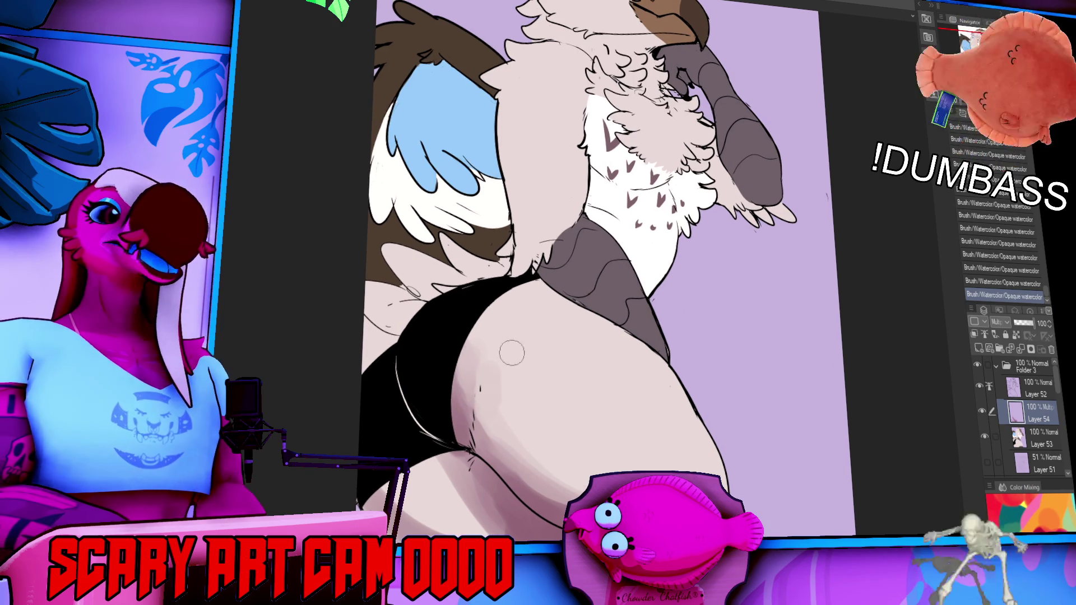
drag(418, 288, 365, 370)
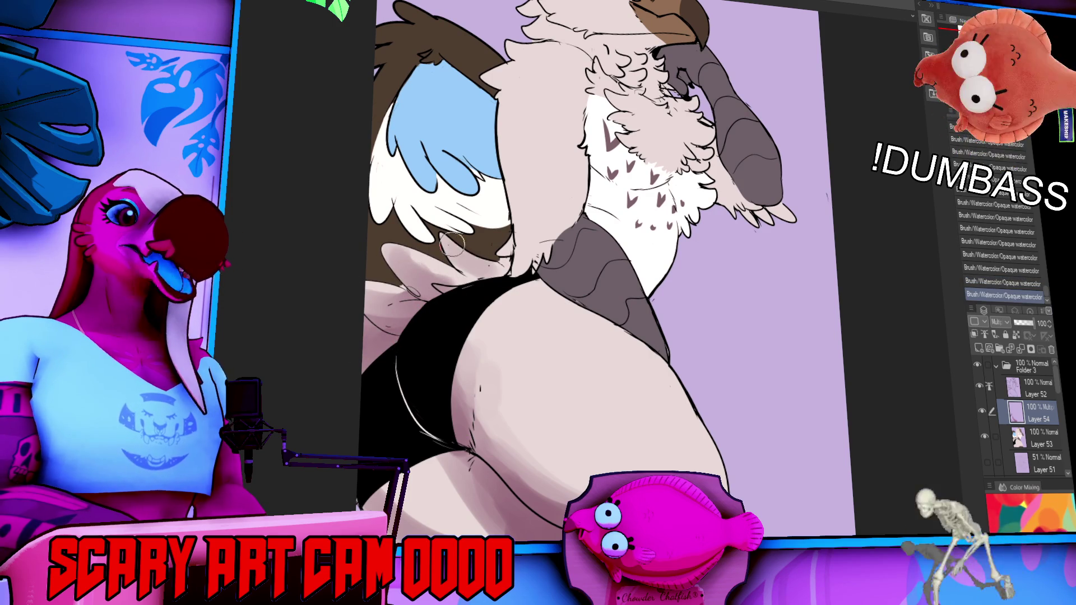
- Deepen shading on the neck and shoulder and along the blue wing and body edge
scroll(582, 248, up, 2)
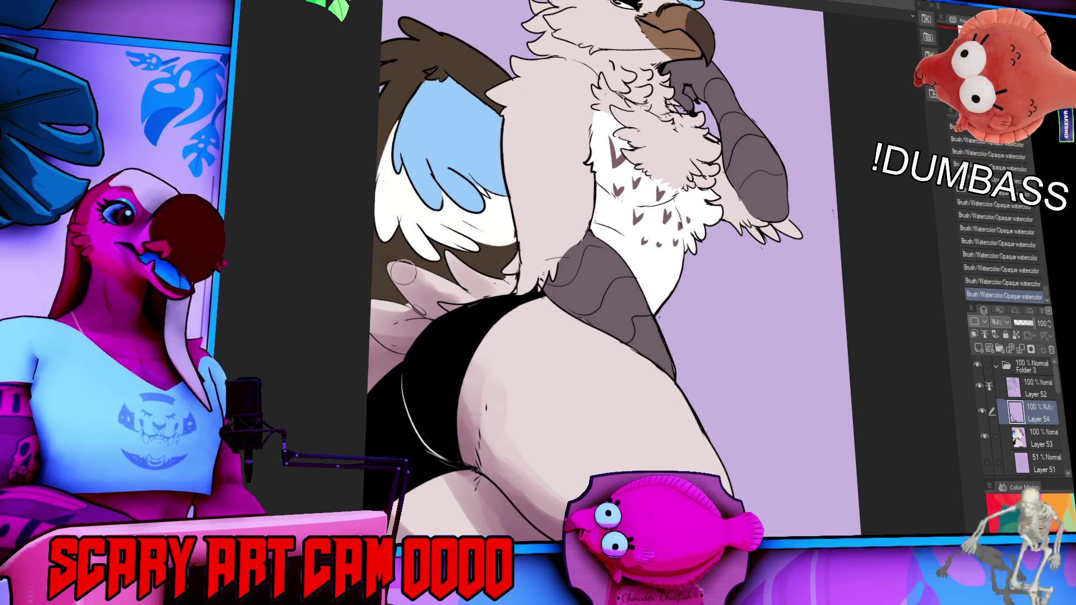
drag(605, 234, 612, 258)
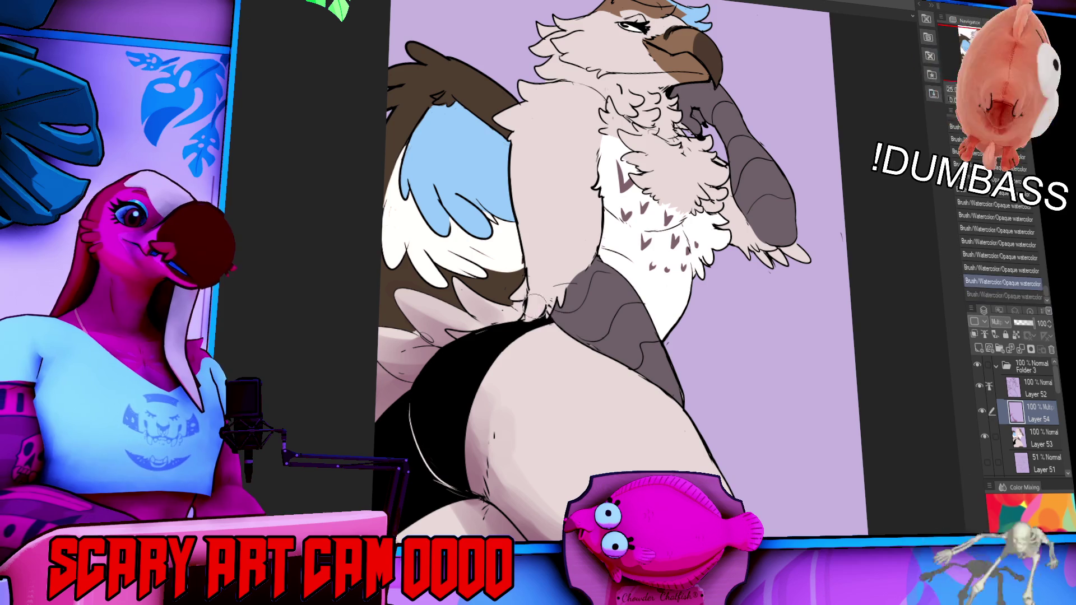
drag(541, 311, 573, 325)
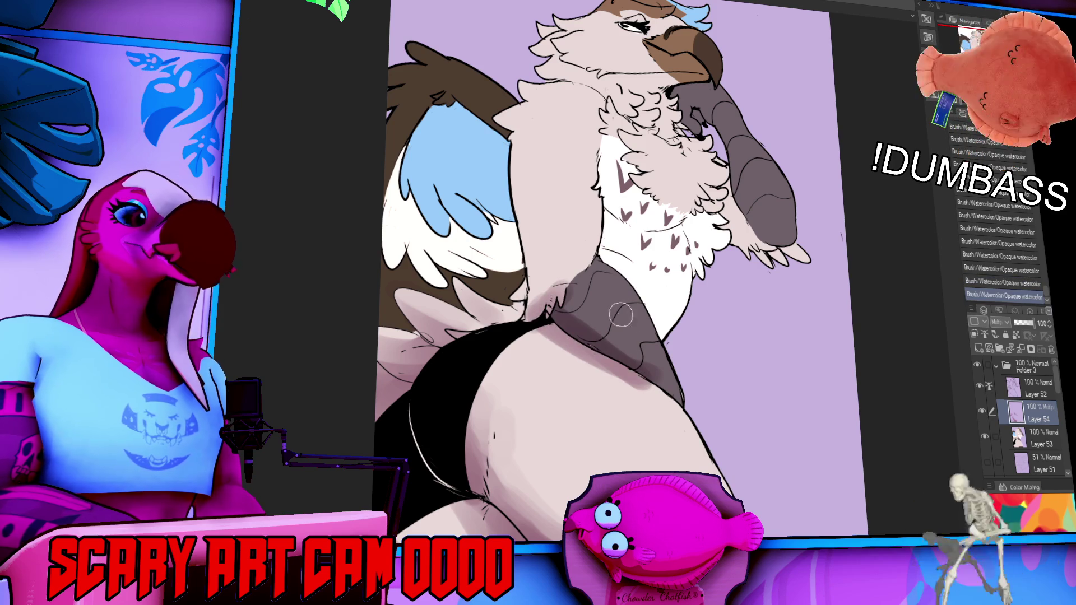
drag(730, 318, 731, 328)
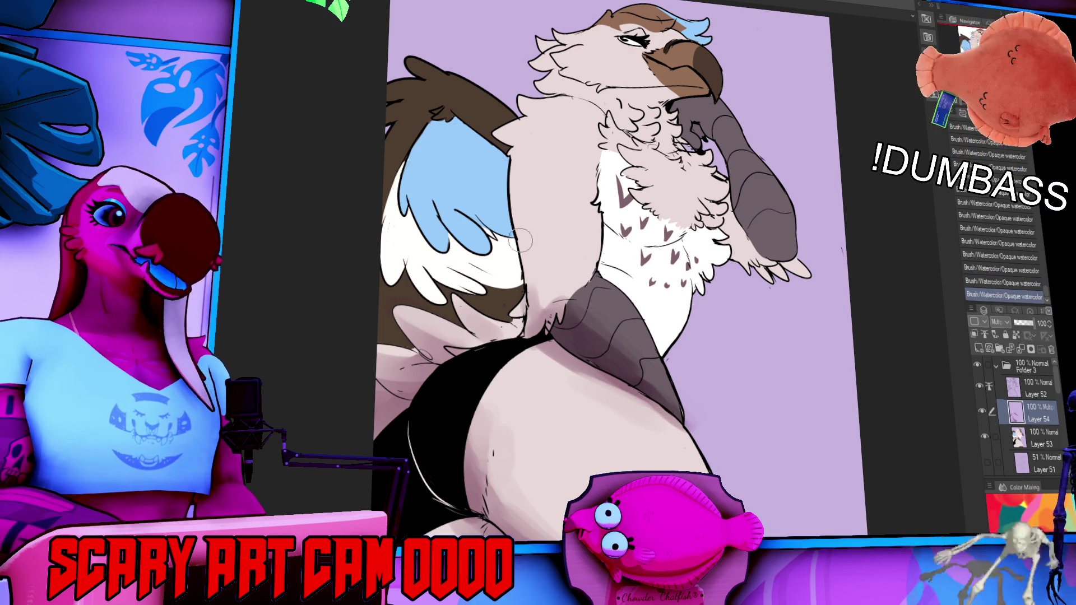
mouse_move(527, 275)
mouse_down()
mouse_move(493, 168)
mouse_move(507, 303)
mouse_move(448, 123)
mouse_move(392, 224)
mouse_move(410, 145)
mouse_move(372, 293)
mouse_move(428, 164)
mouse_move(449, 143)
mouse_move(439, 112)
mouse_up()
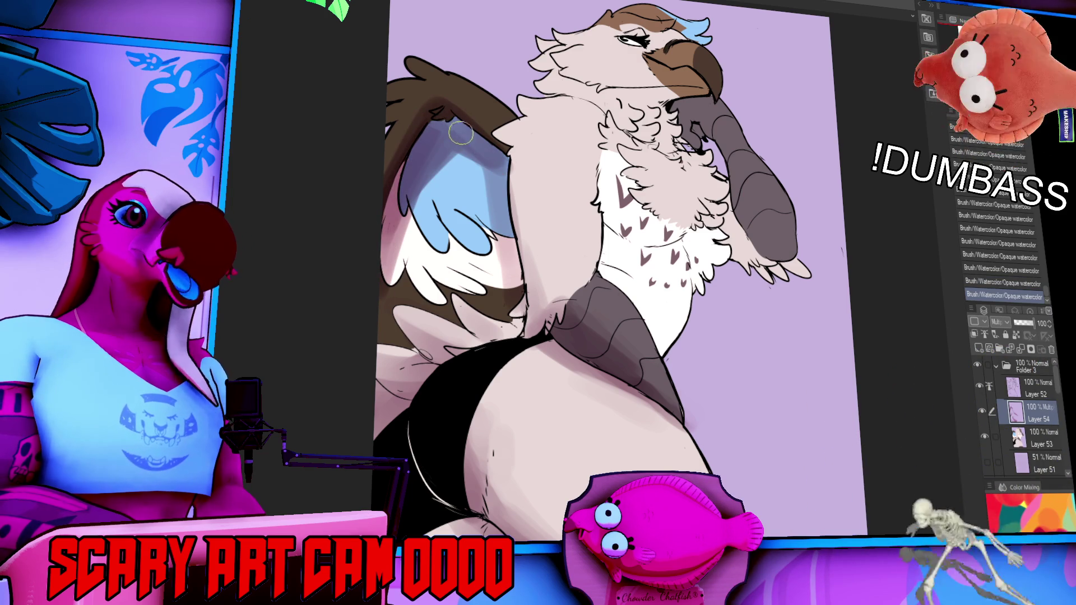
drag(576, 249, 582, 330)
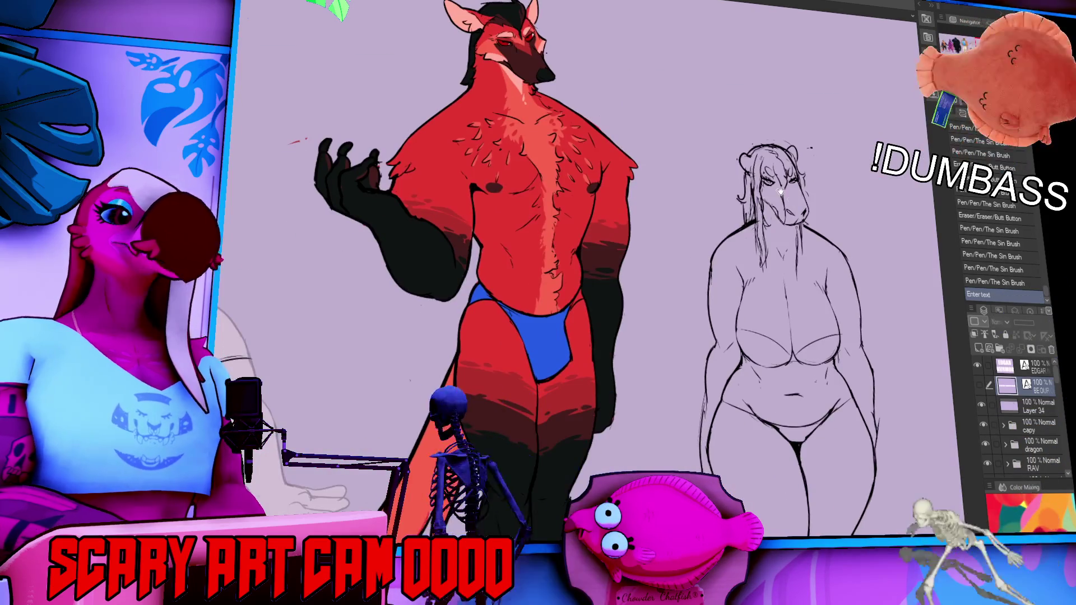
- Pan across the other open artwork before returning to the gryphon canvas
drag(721, 199, 776, 241)
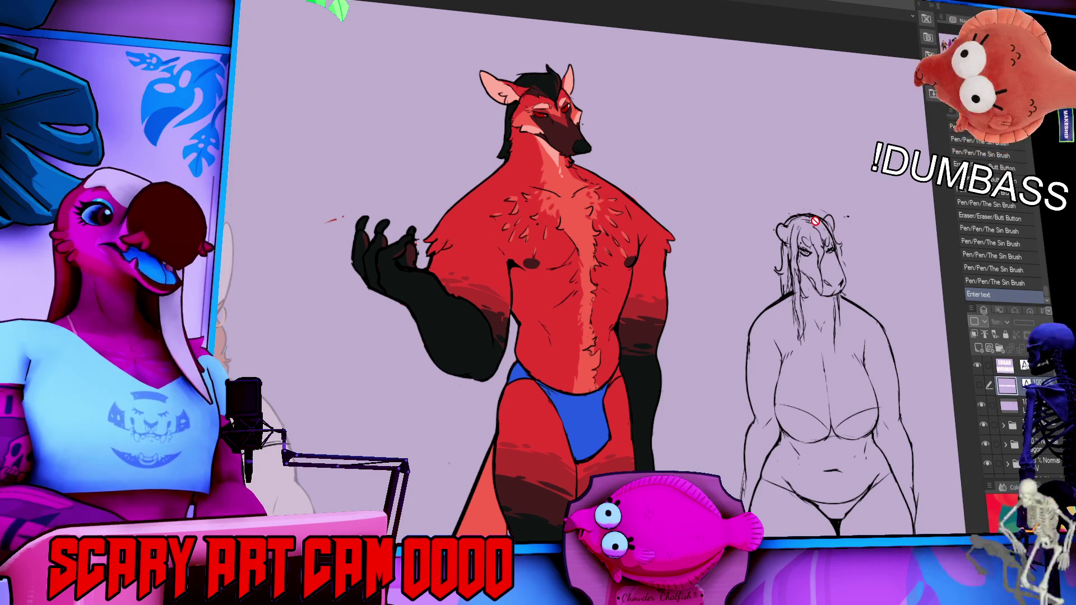
drag(816, 285, 813, 283)
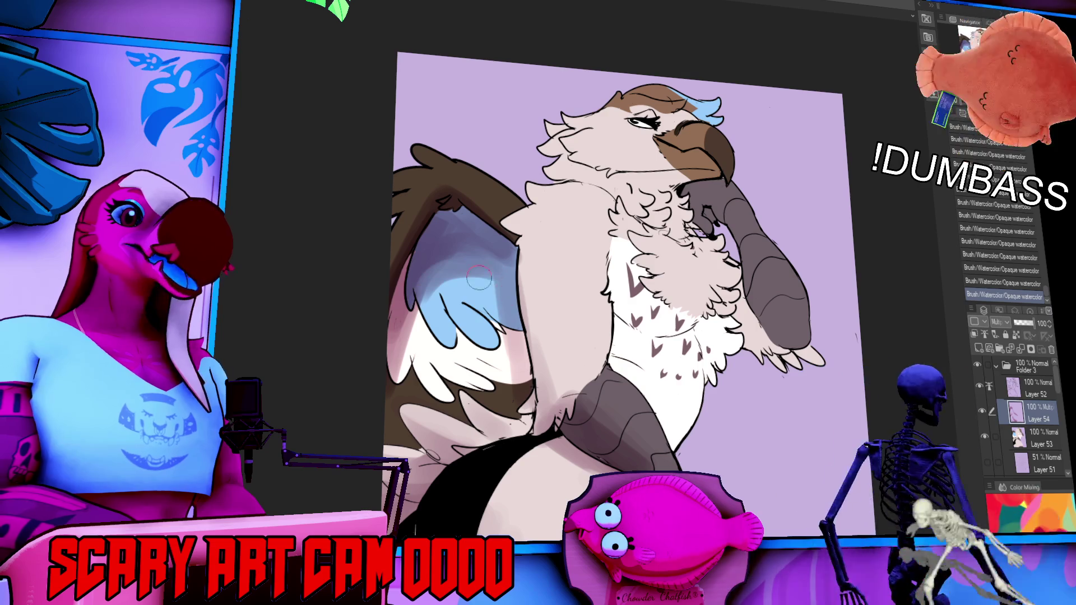
- Shade down the wing and under the beak, then clip the shading layer to the layer below
drag(493, 314, 454, 317)
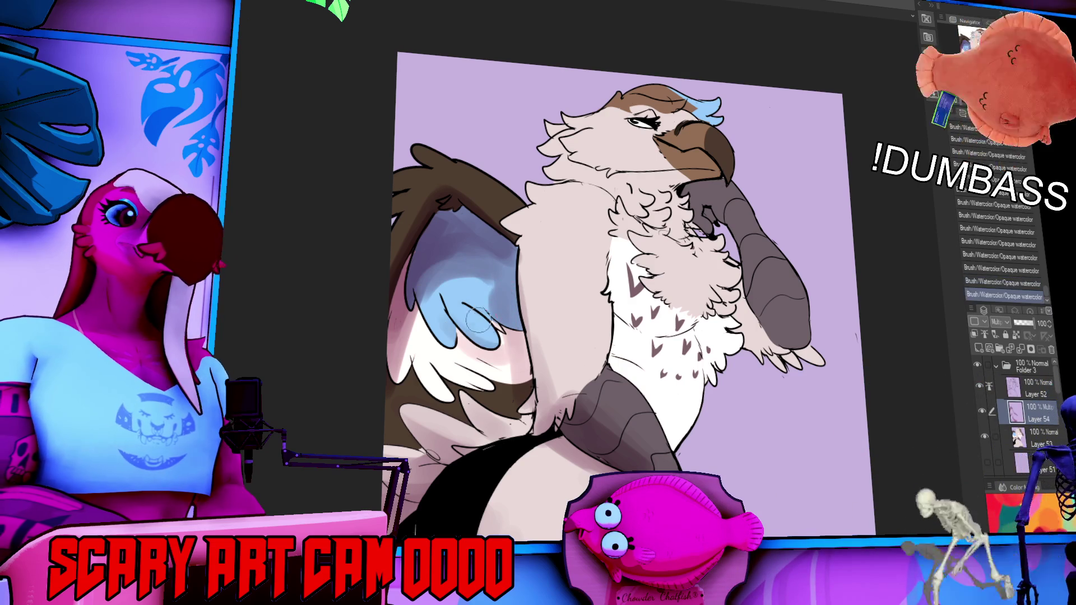
drag(564, 168, 712, 175)
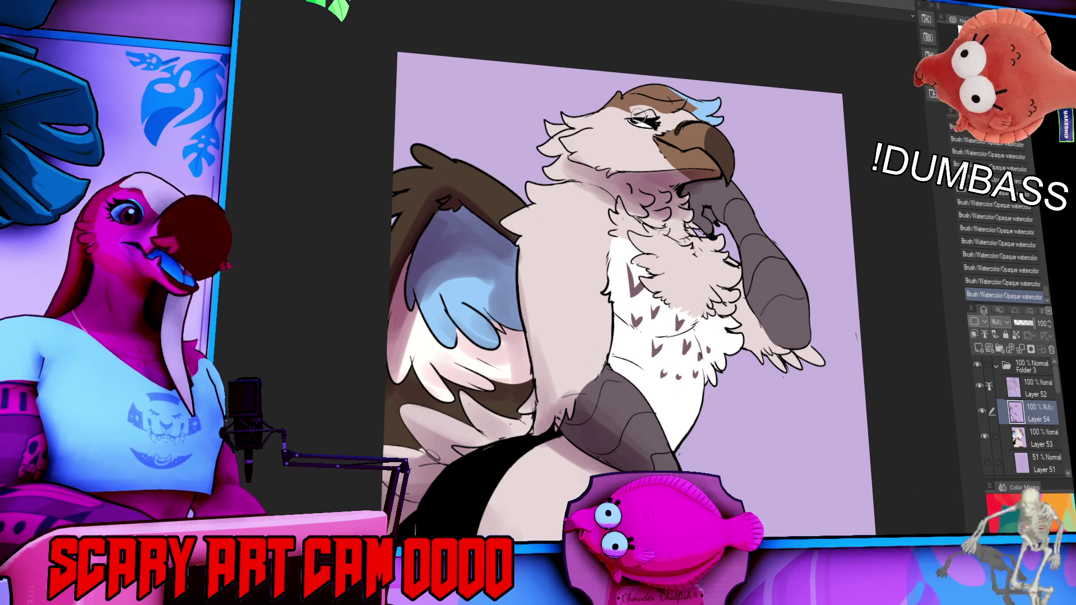
key(ctrl+z)
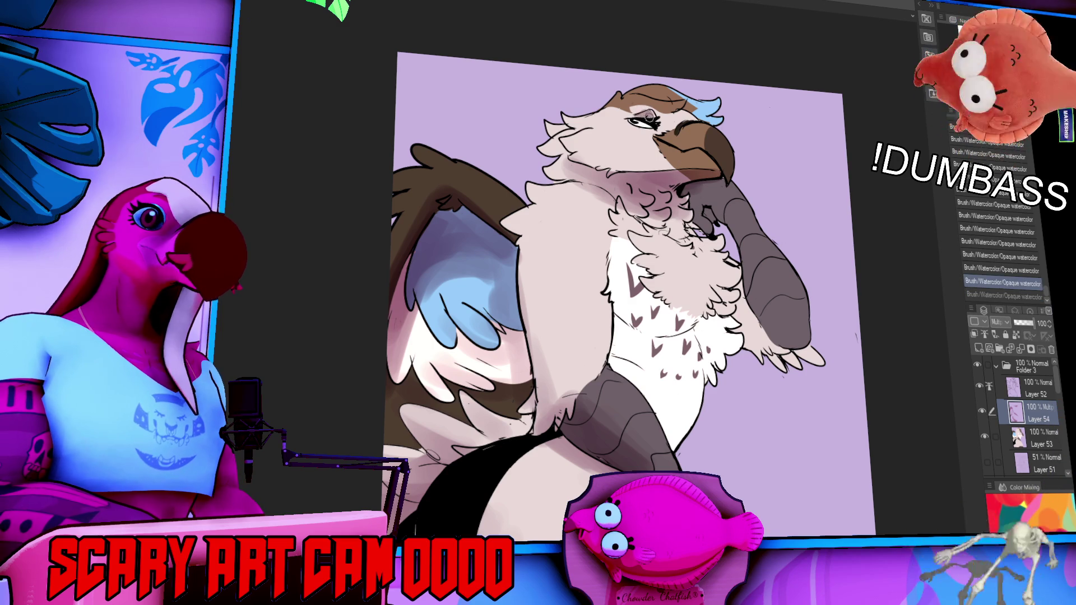
key(ctrl+y)
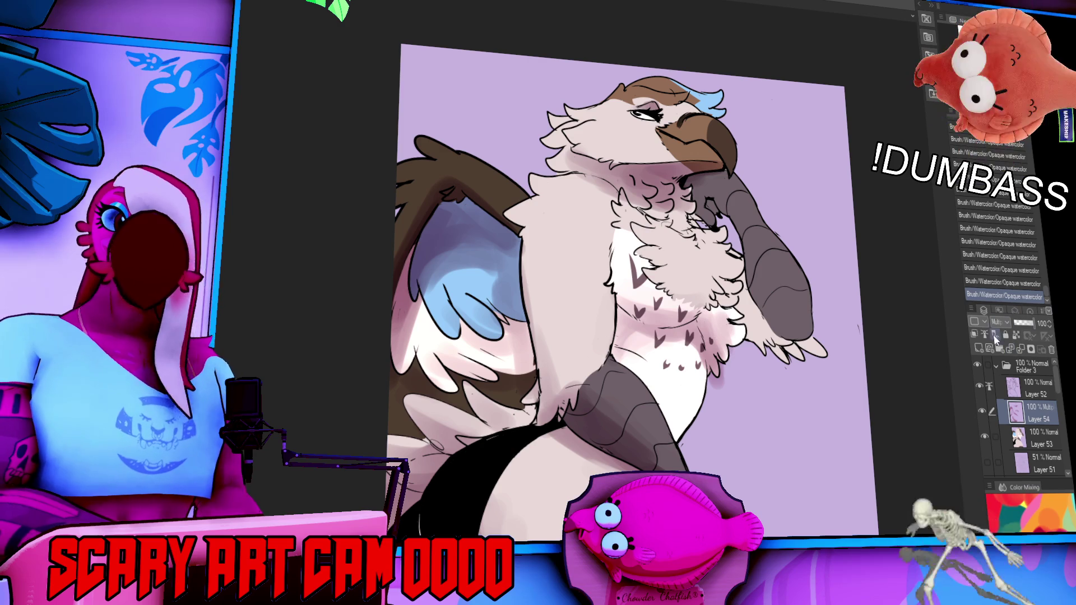
click(976, 334)
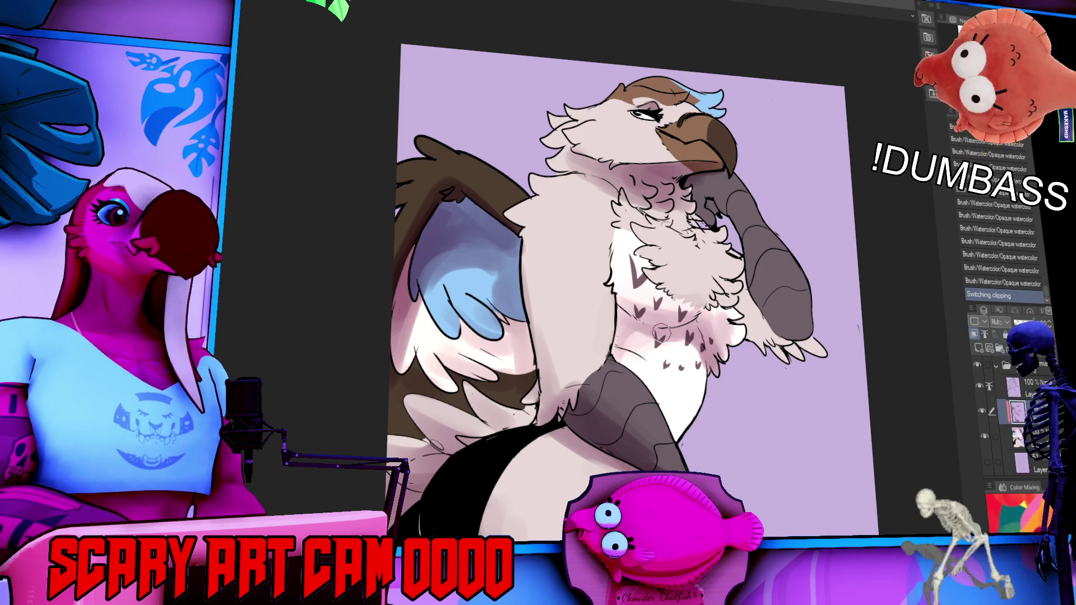
- Paint watercolor shading strokes on the chest and darken the wing edge
mouse_move(637, 330)
mouse_down()
mouse_move(612, 296)
mouse_move(603, 337)
mouse_up()
mouse_move(608, 291)
mouse_down()
mouse_move(586, 359)
mouse_move(569, 280)
mouse_up()
key(ctrl+z)
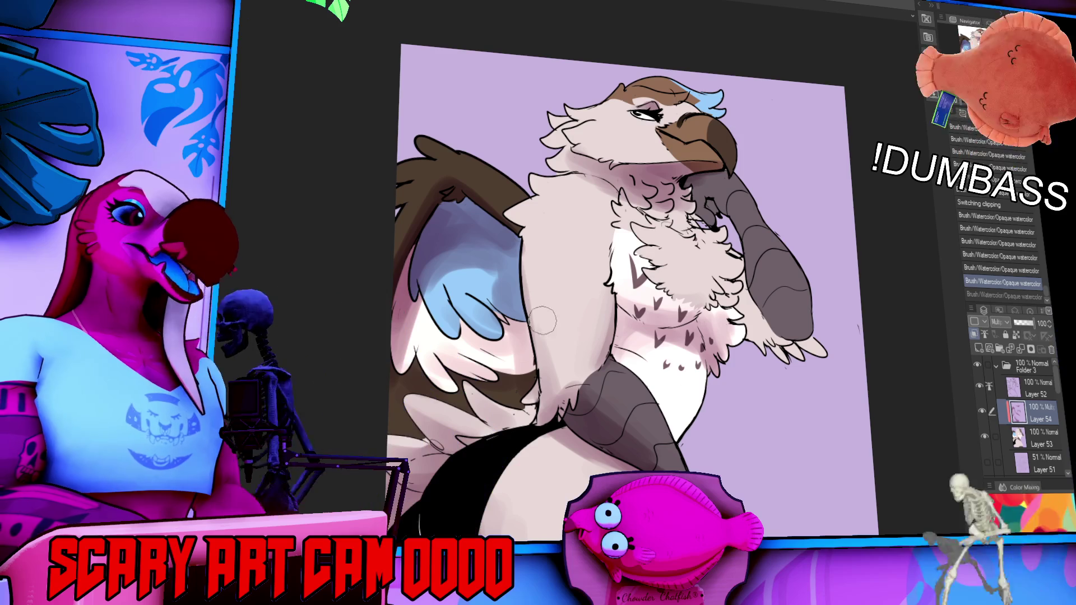
drag(531, 230, 540, 348)
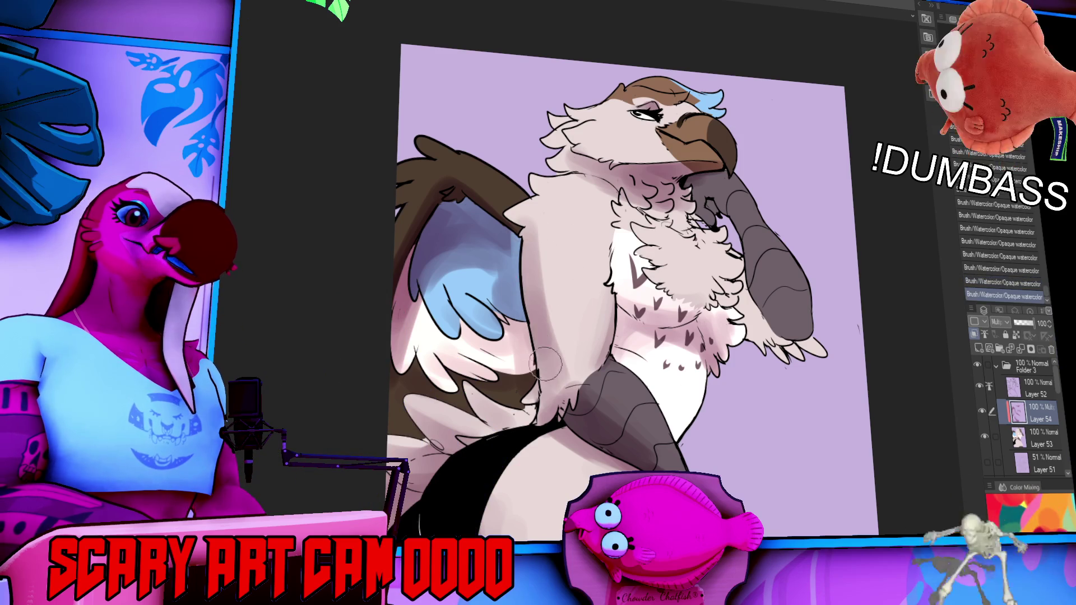
drag(530, 243, 538, 348)
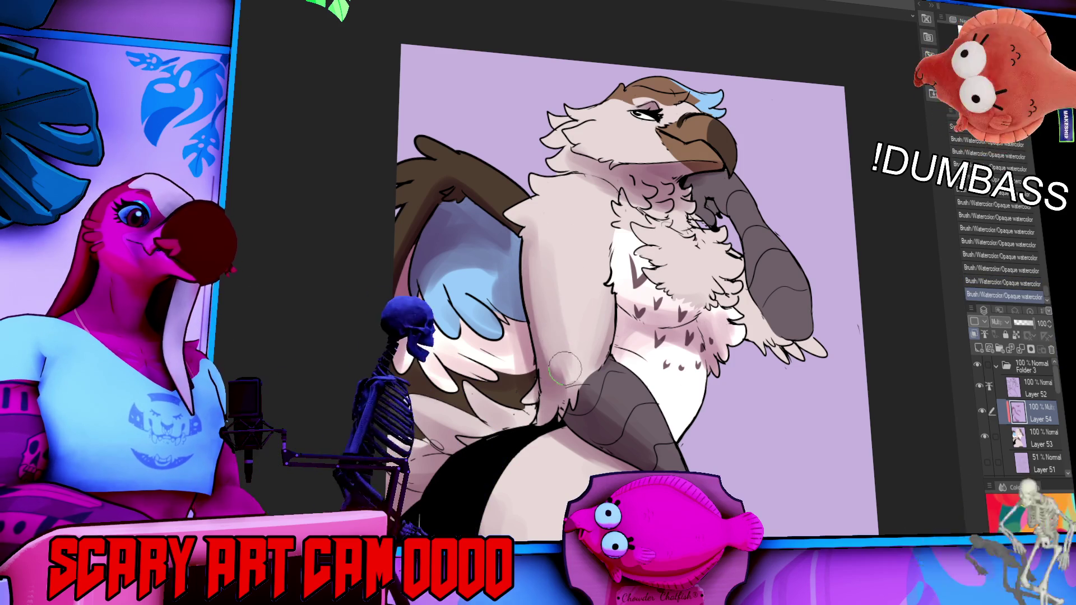
- Toggle recent strokes with undo and redo to settle the wider, reshaped grey arm
key(ctrl+z)
key(ctrl+z)
key(ctrl+y)
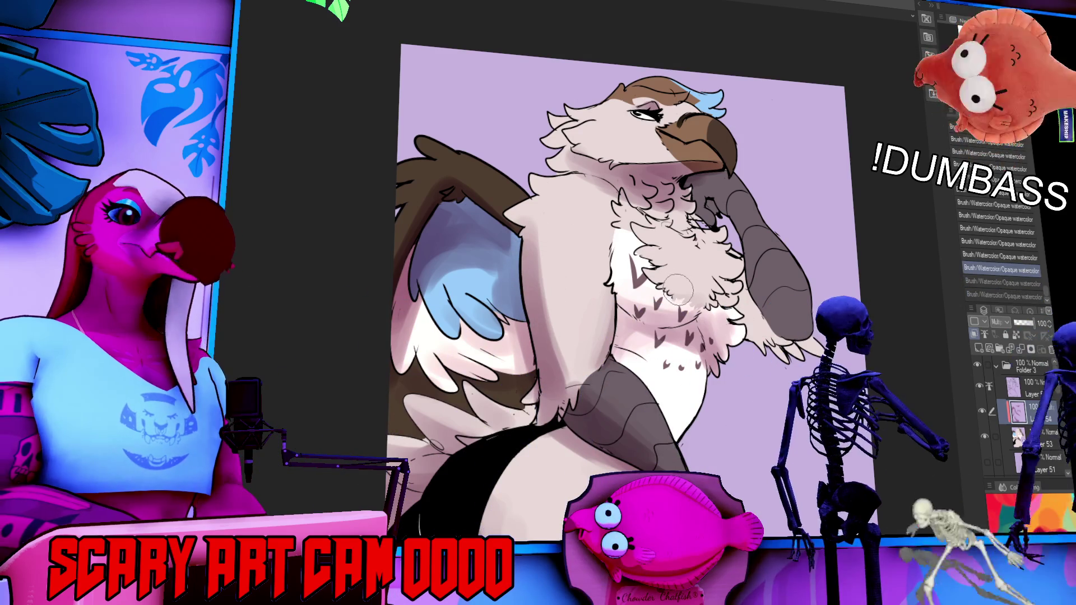
key(ctrl+y)
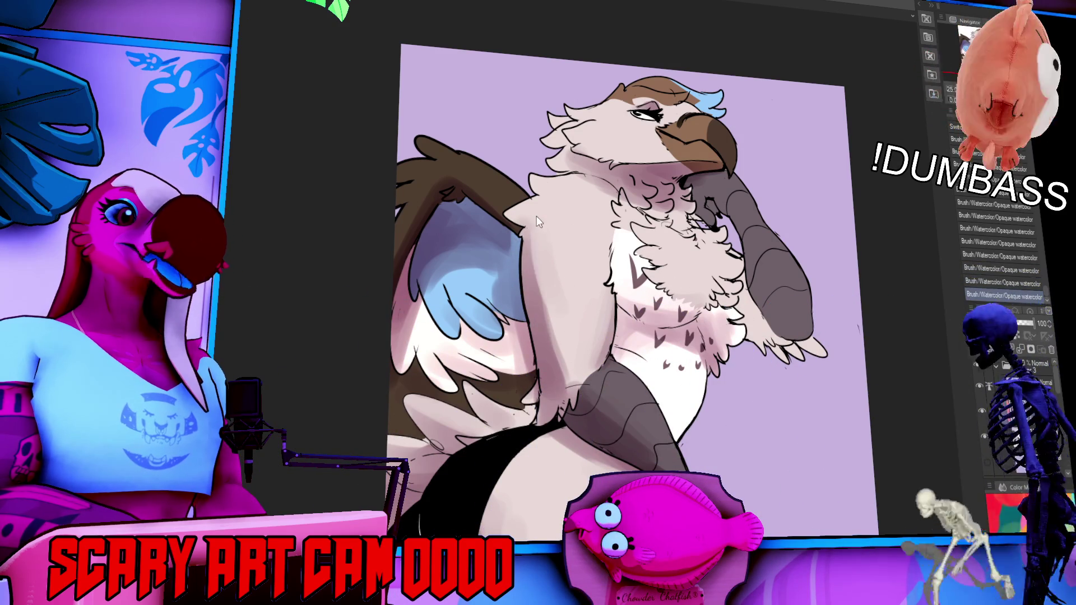
key(ctrl+z)
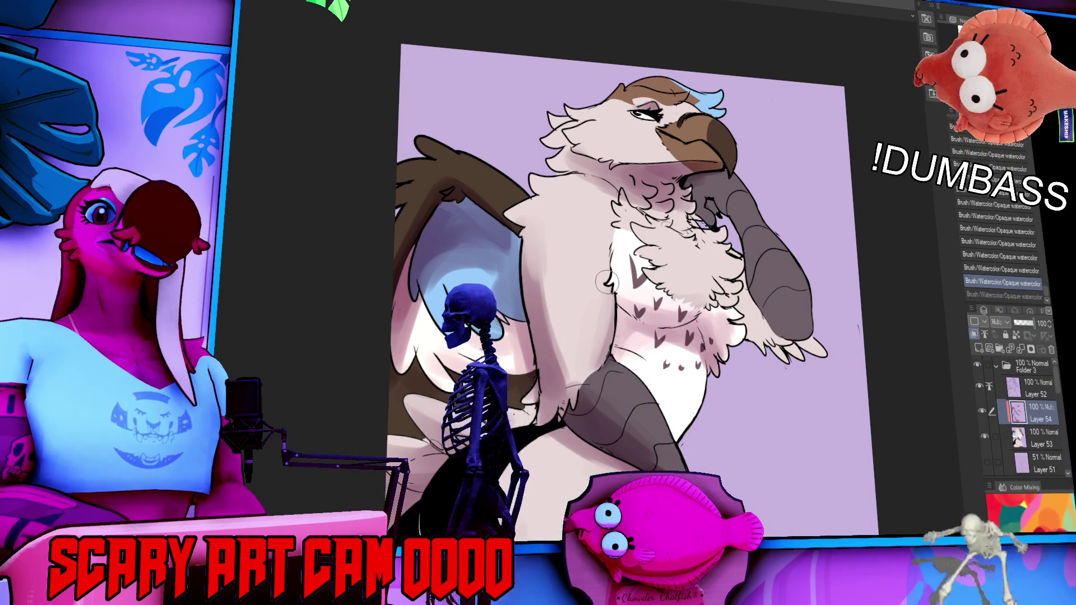
key(ctrl+y)
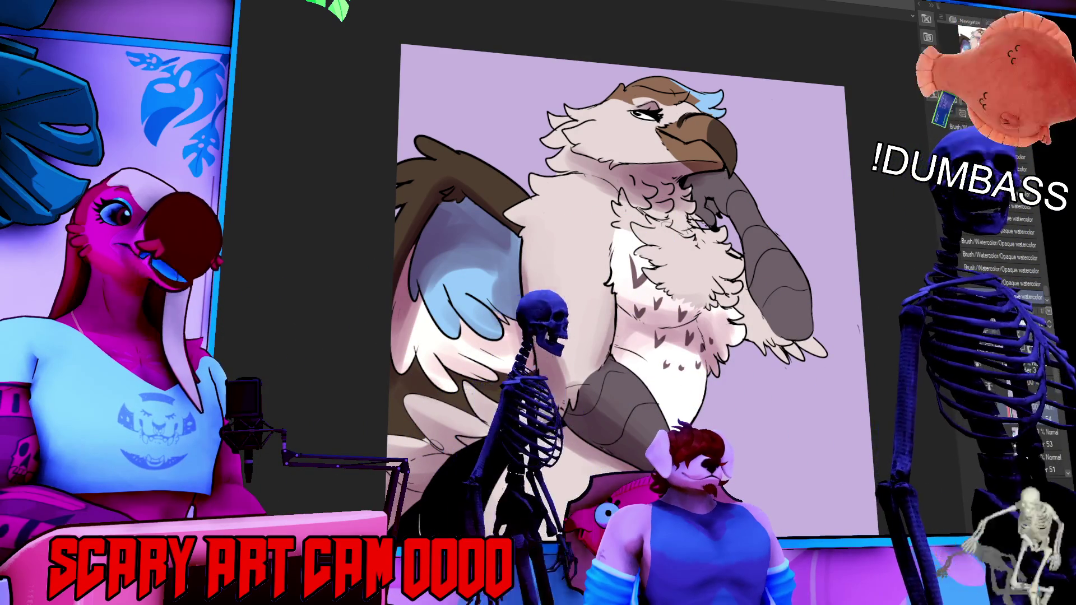
scroll(655, 267, up, 2)
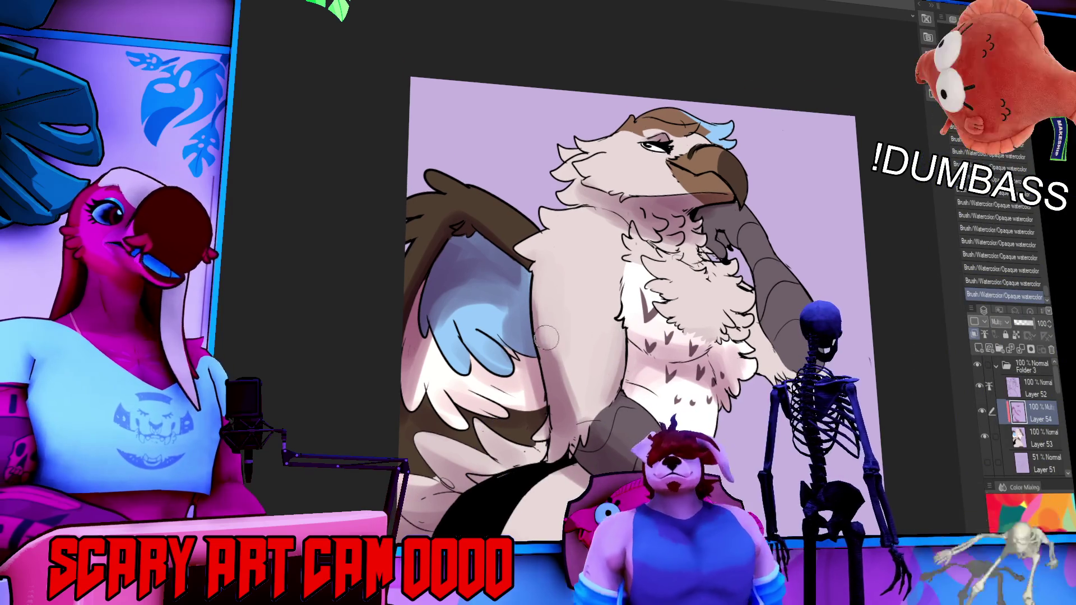
key(ctrl+z)
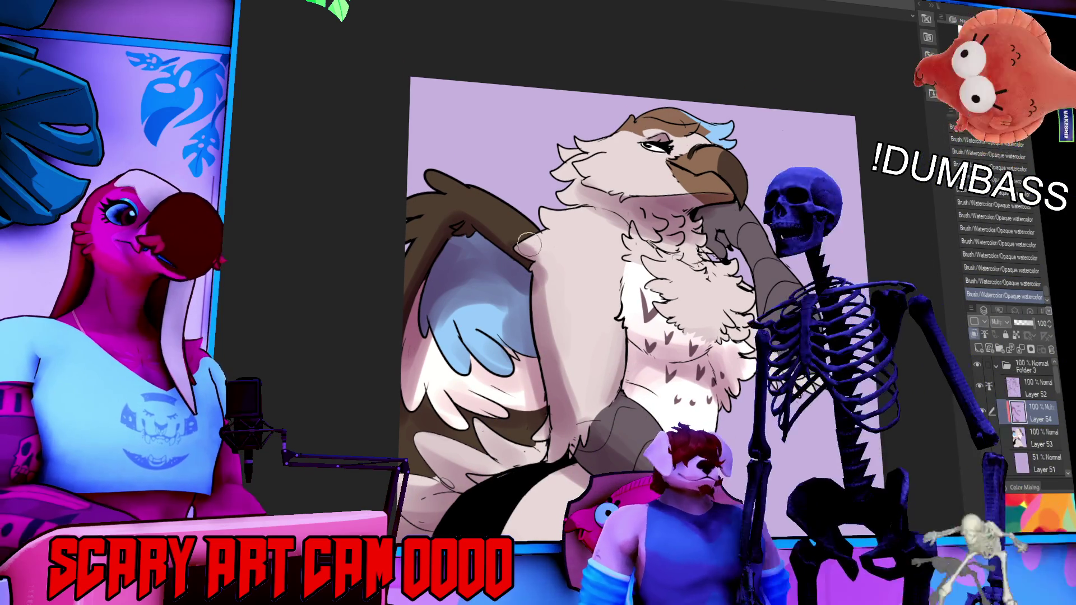
key(ctrl+z)
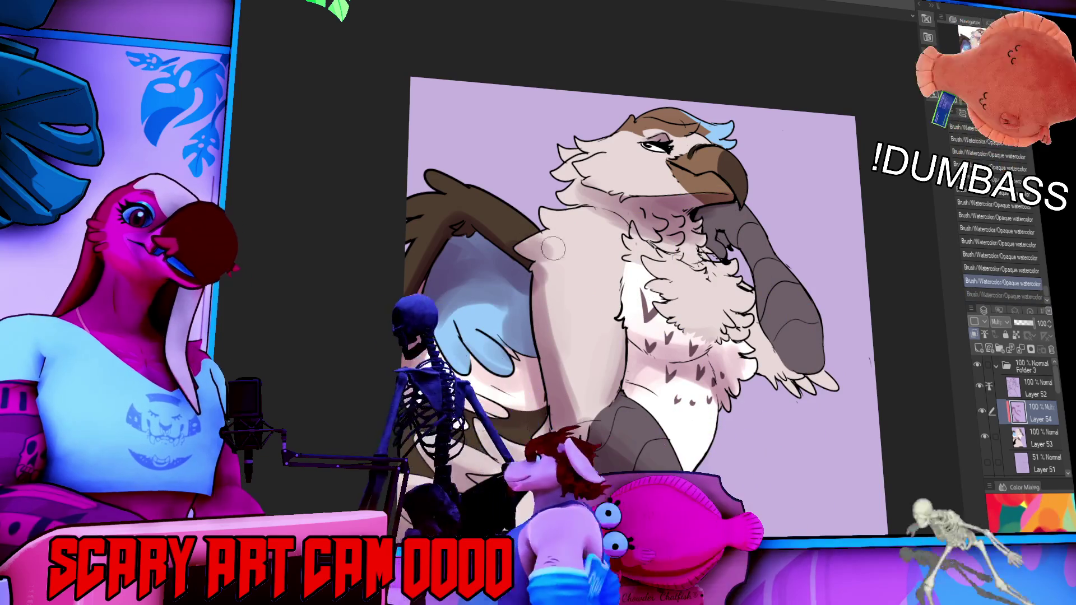
key(ctrl+y)
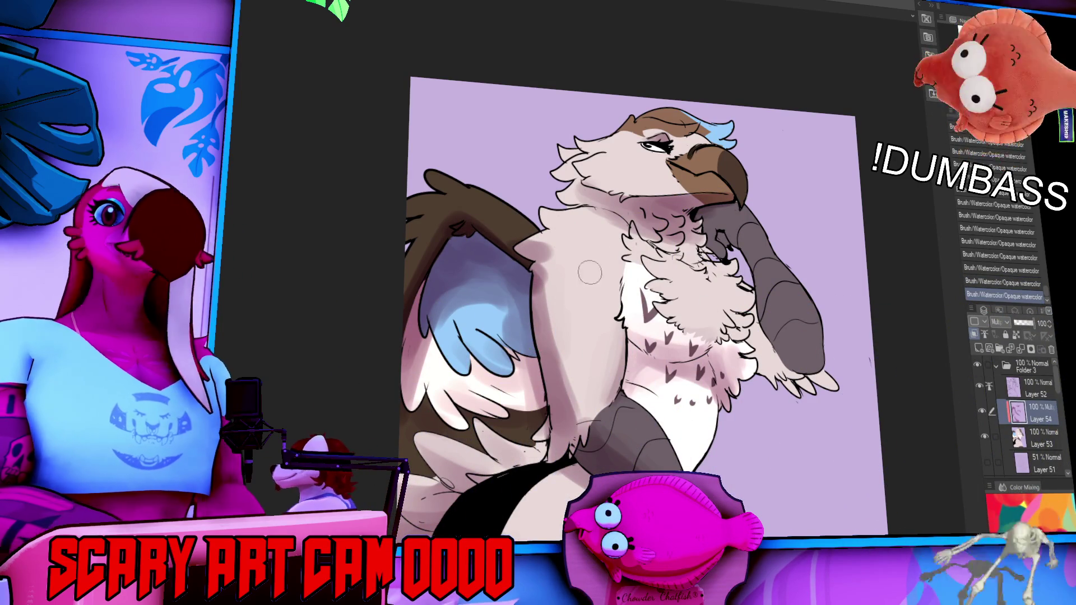
drag(716, 212, 709, 220)
key(ctrl+z)
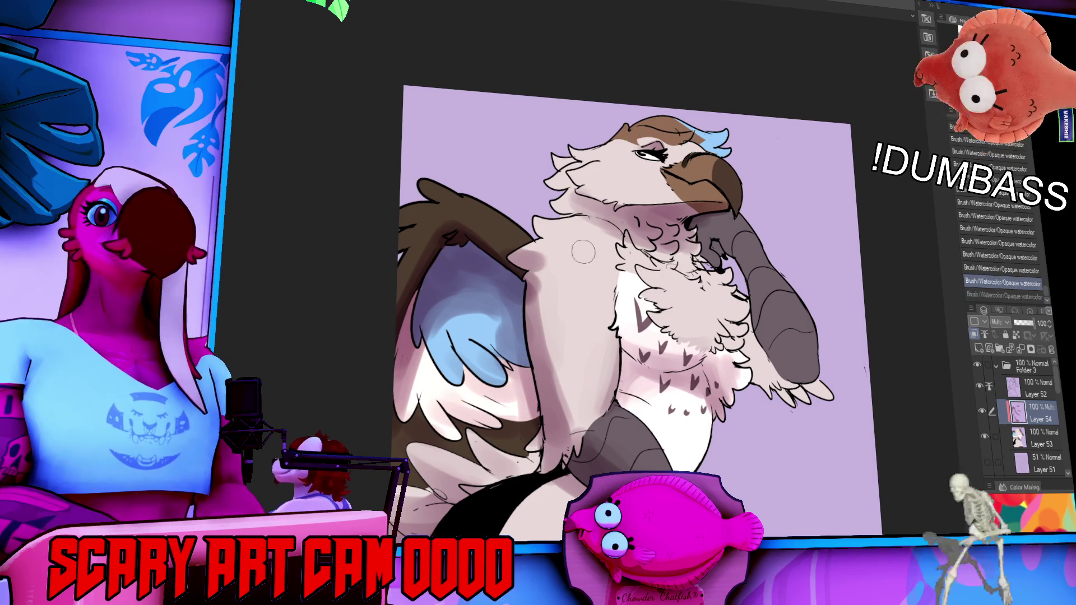
key(ctrl+y)
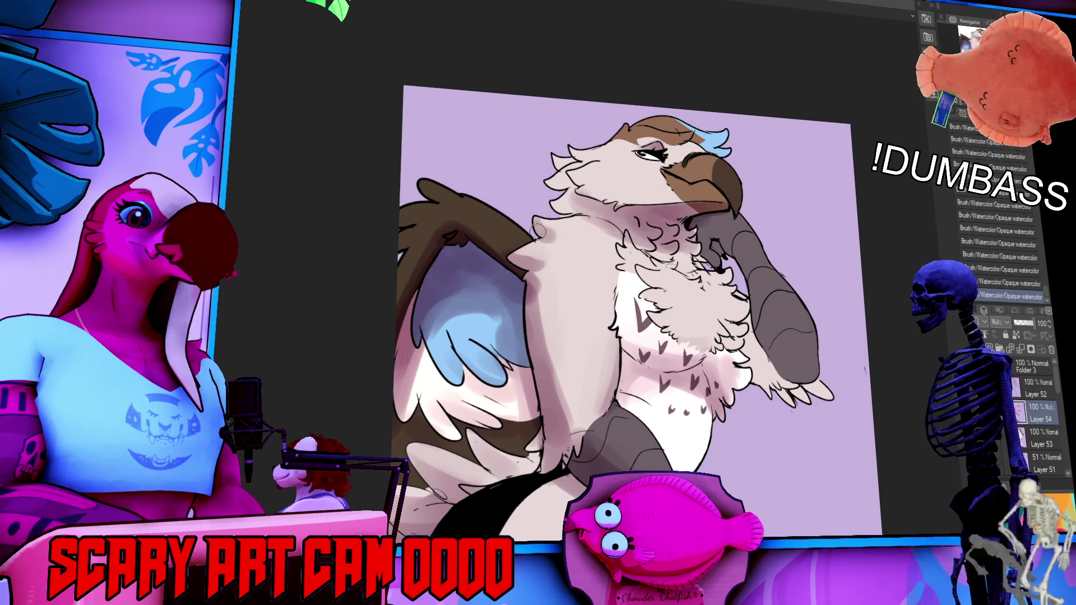
- Compare the beak shadow stroke with and without it, keeping it
scroll(724, 278, up, 1)
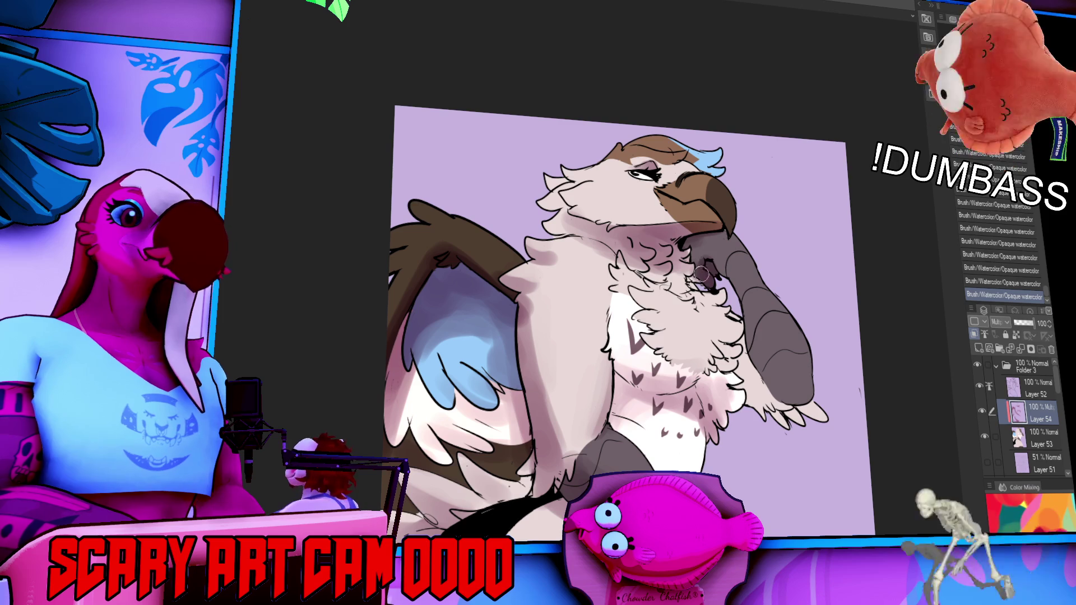
key(ctrl+z)
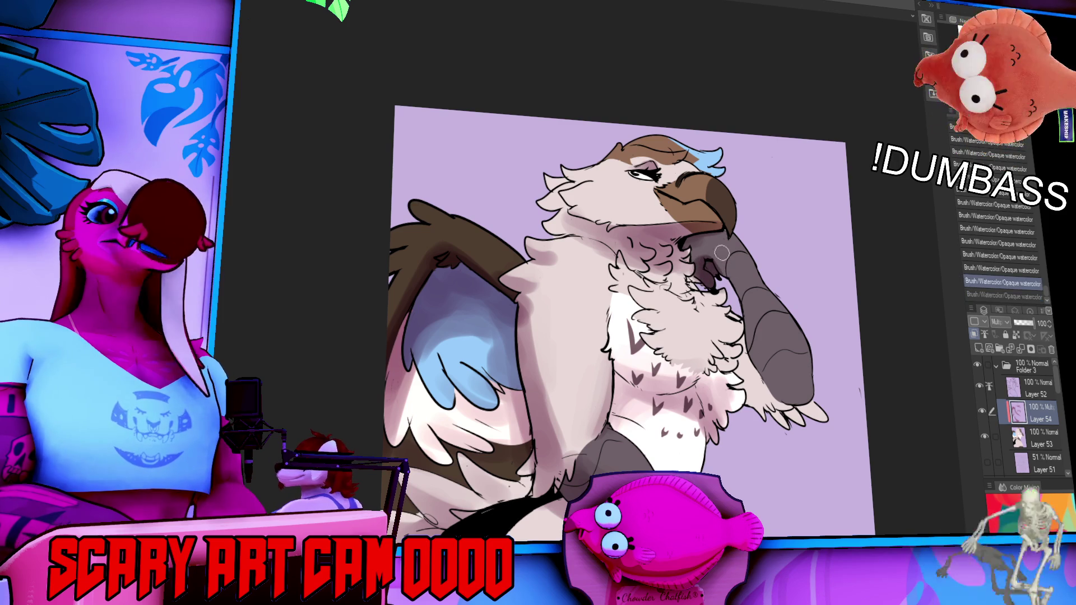
key(ctrl+y)
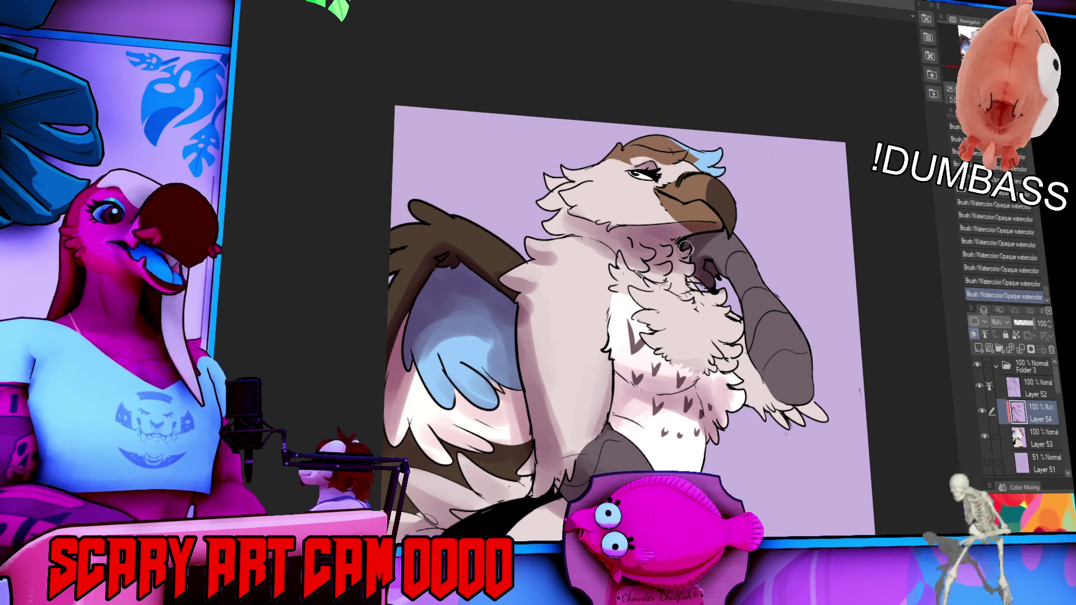
key(ctrl+z)
key(ctrl+y)
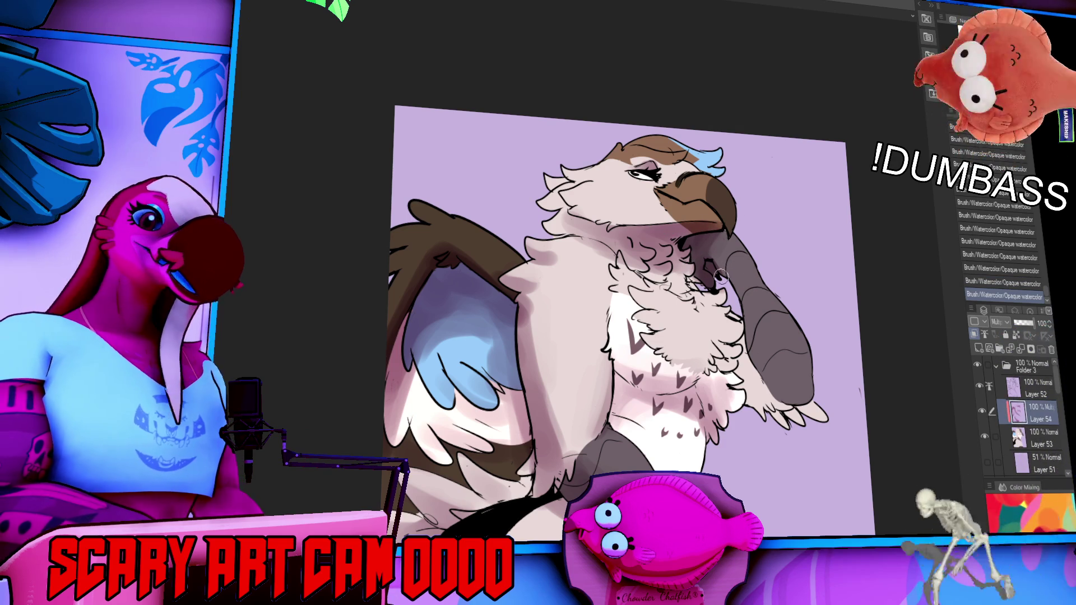
- Dab watercolor shading onto the chest, then take back the last three strokes
drag(715, 347, 708, 355)
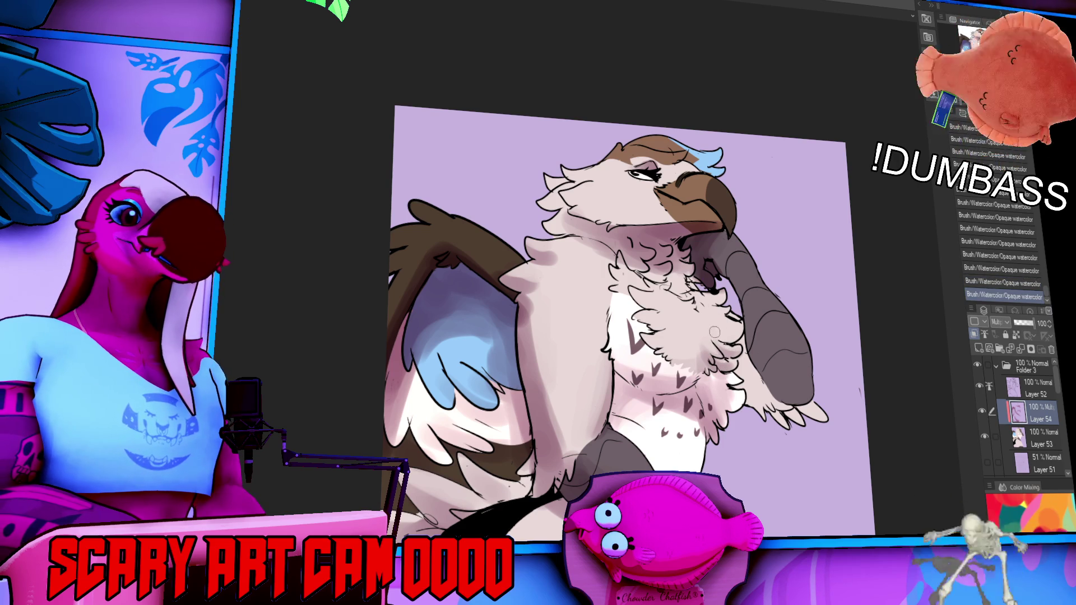
drag(667, 348, 663, 354)
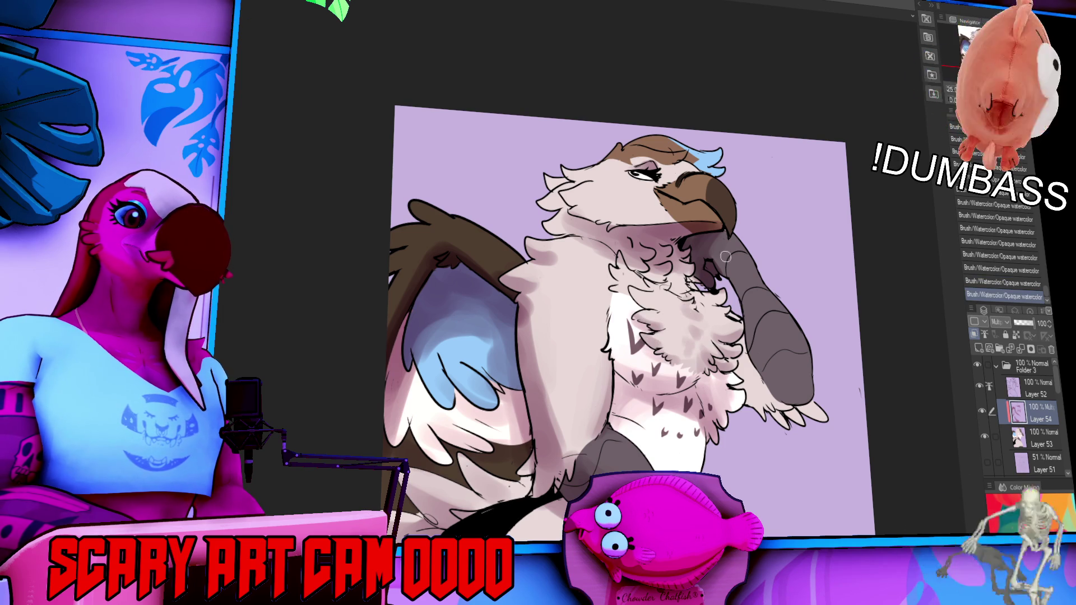
click(737, 398)
click(729, 401)
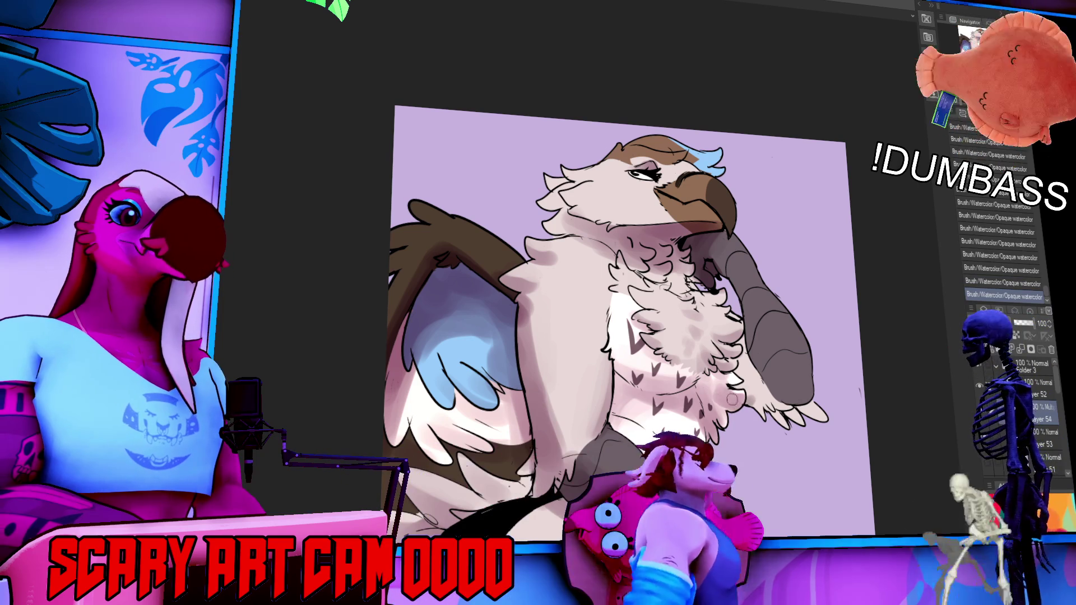
drag(818, 219, 791, 179)
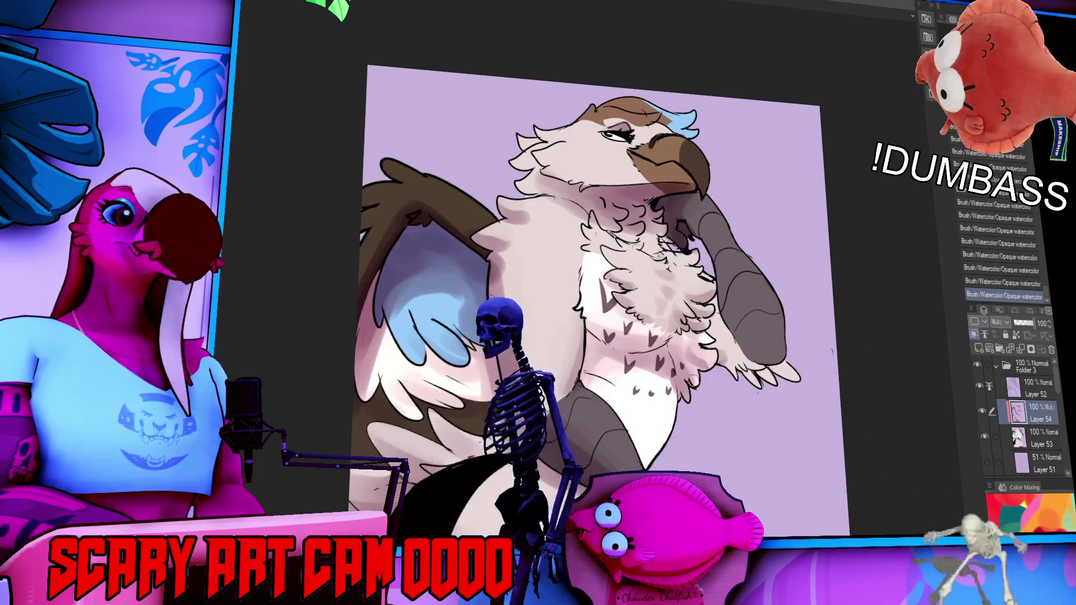
drag(752, 327, 758, 345)
key(ctrl+z)
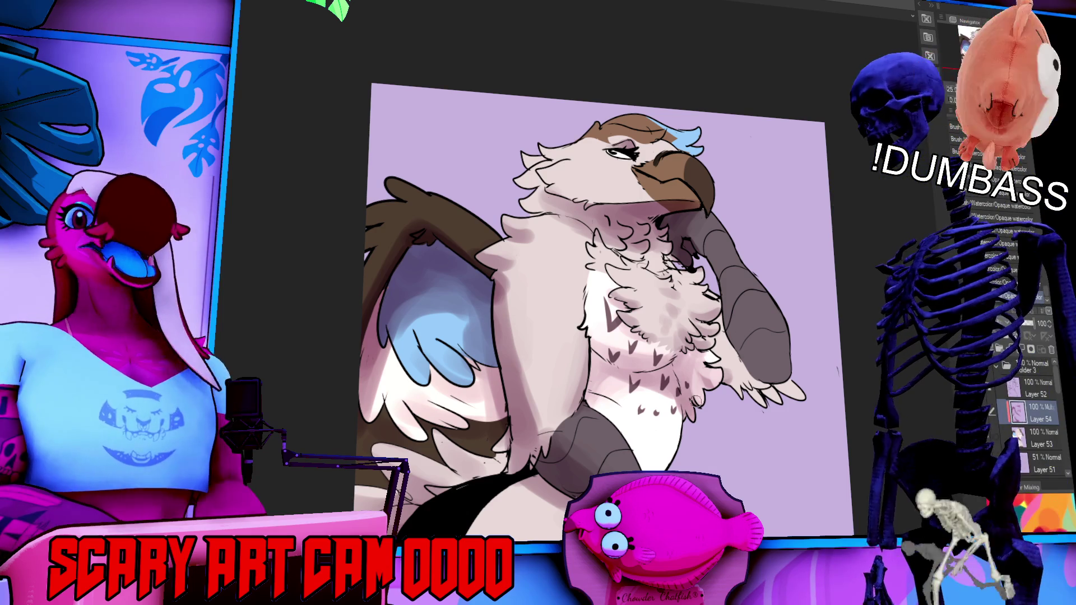
key(ctrl+z)
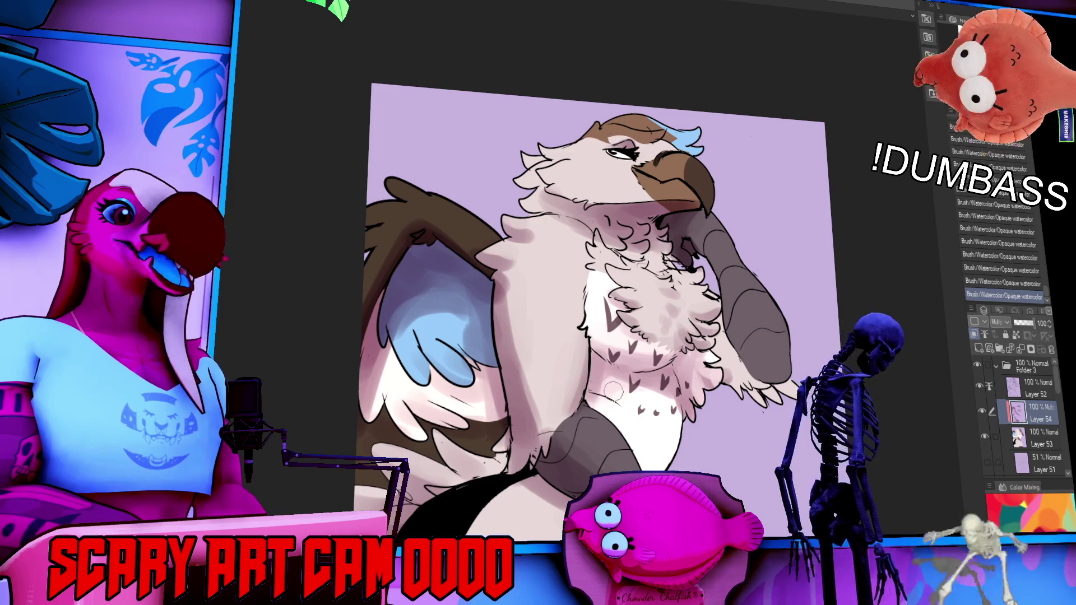
key(ctrl+z)
- Add faint watercolor shading near the chest chevrons, across the chest and onto the arm
drag(624, 381, 629, 386)
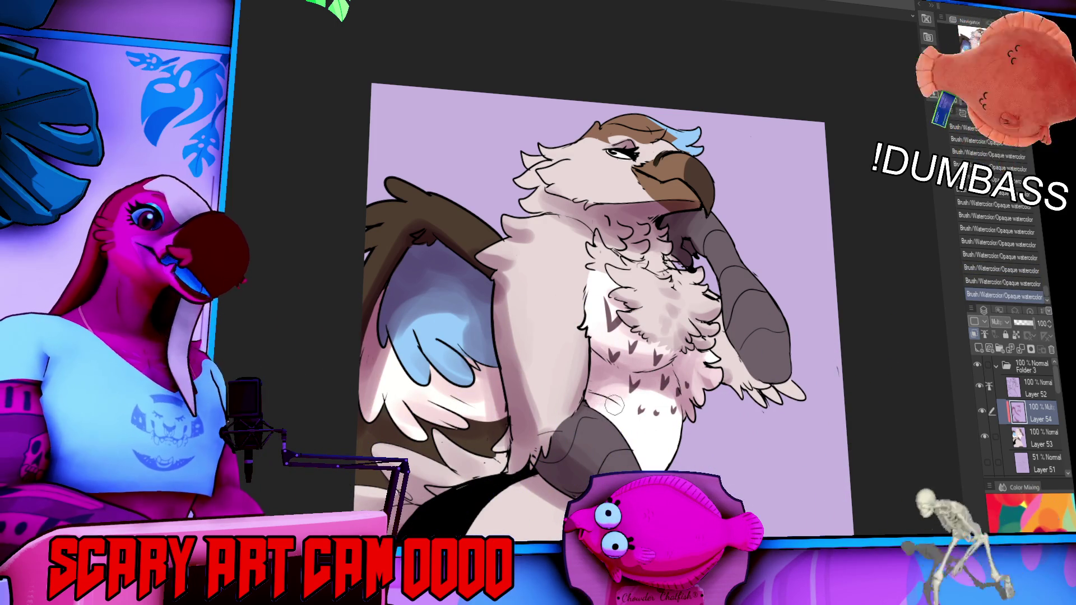
drag(703, 310, 705, 323)
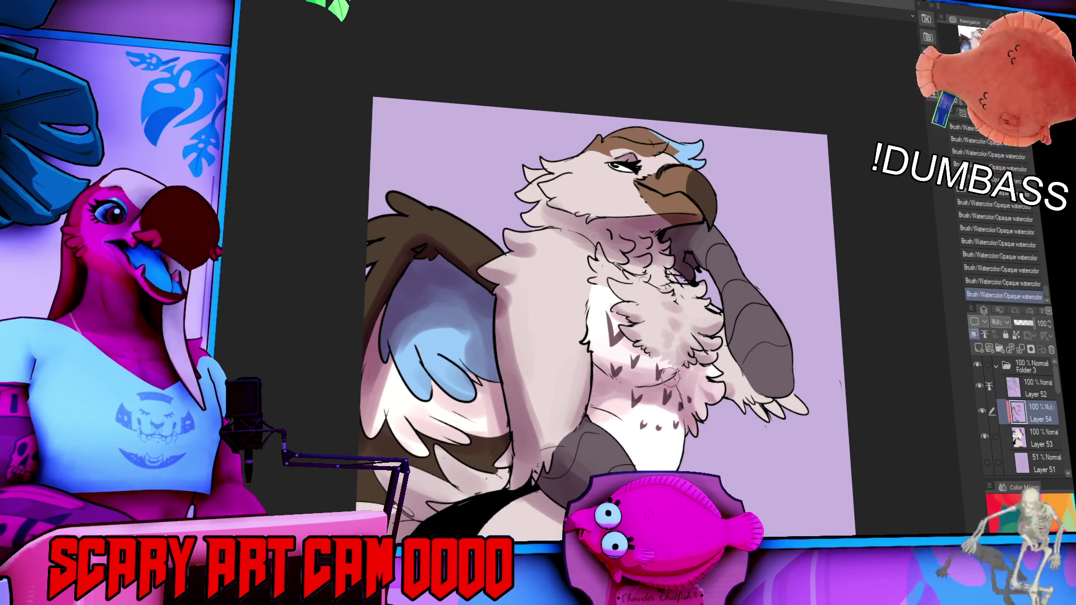
drag(673, 361, 663, 367)
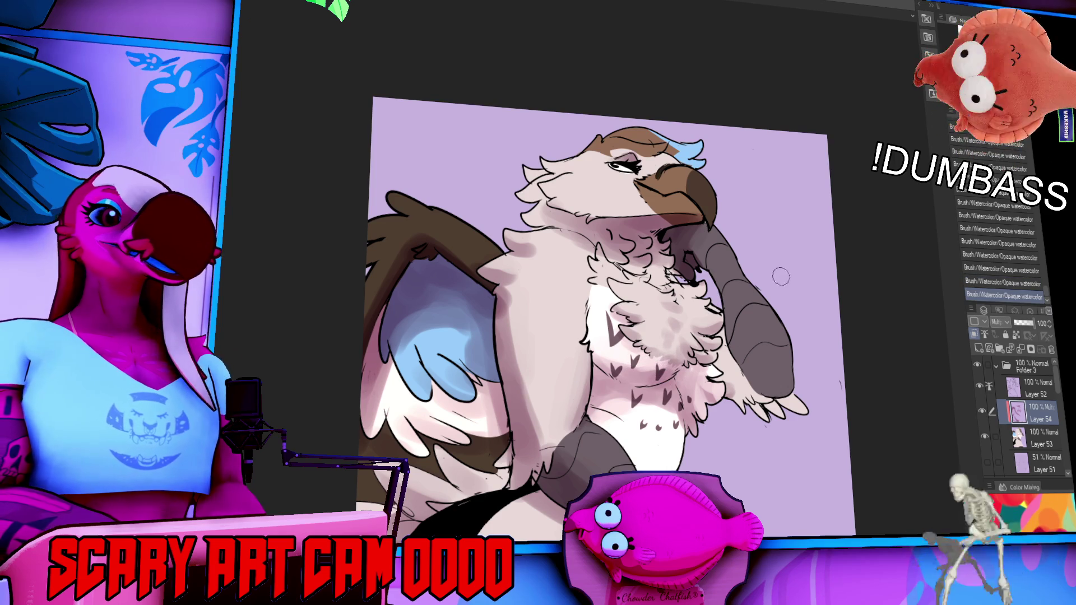
drag(708, 358, 723, 364)
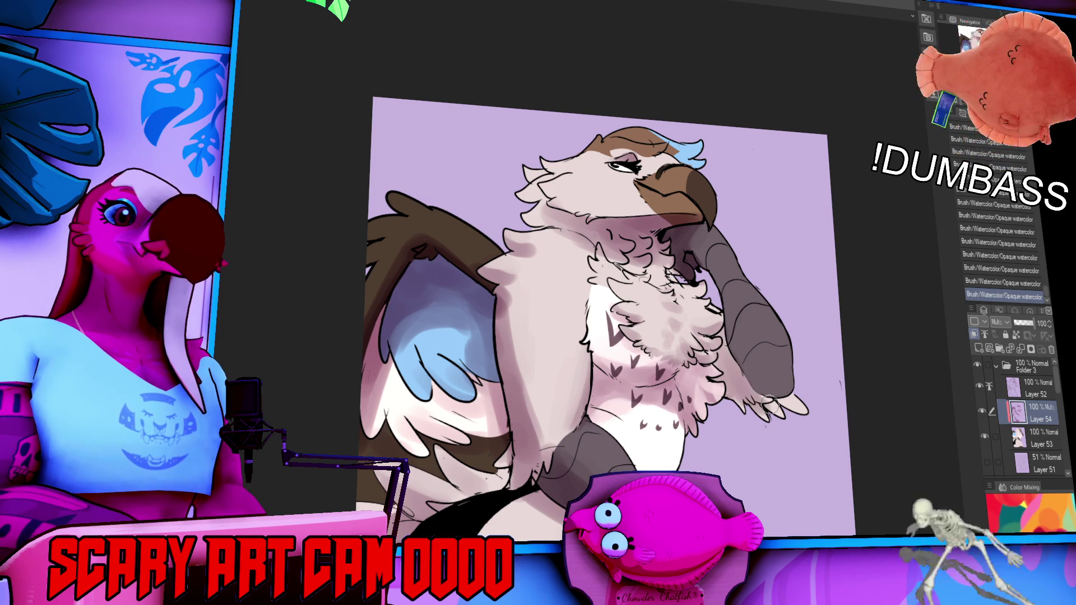
mouse_move(736, 343)
mouse_down()
mouse_move(755, 340)
mouse_move(766, 365)
mouse_up()
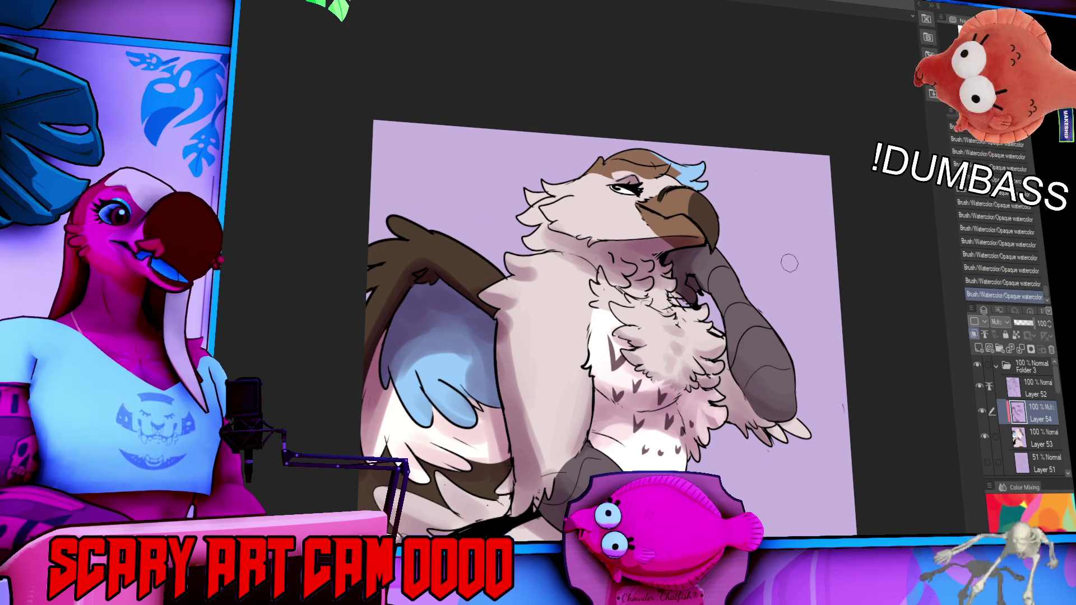
drag(770, 321, 797, 322)
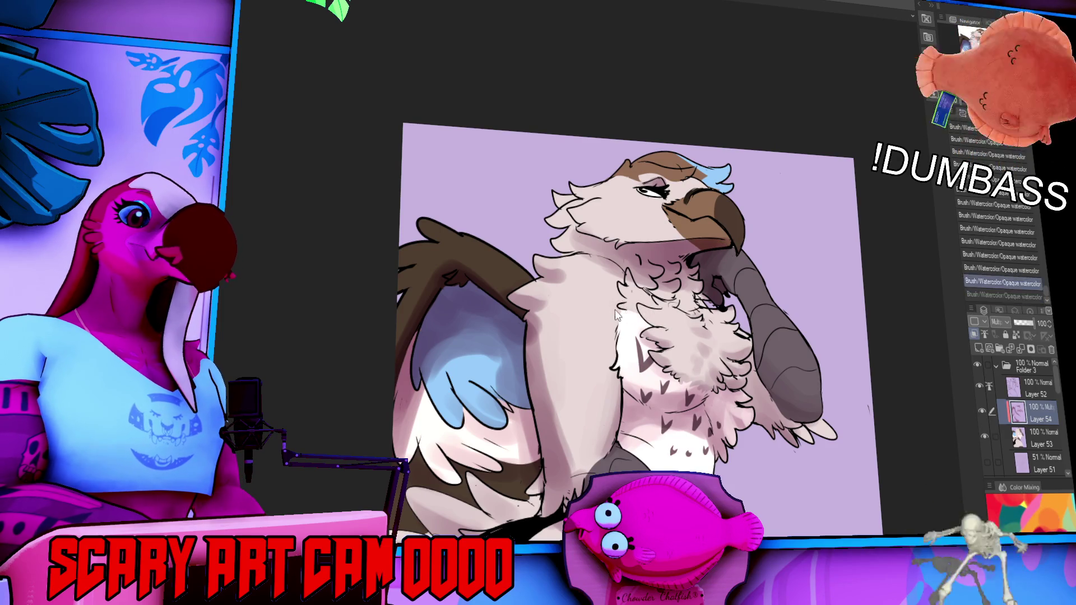
drag(741, 280, 696, 301)
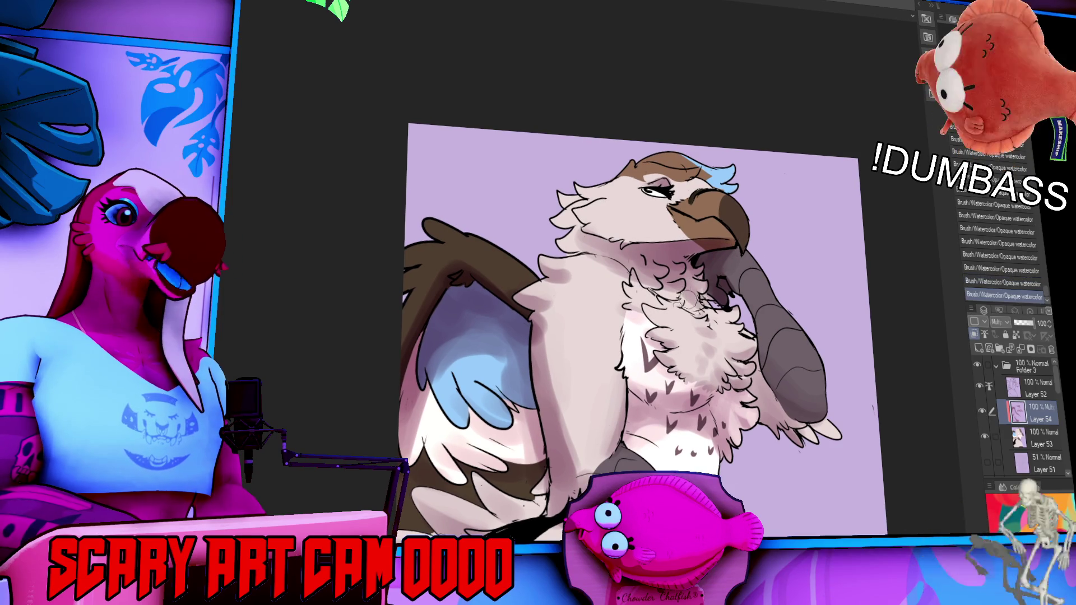
drag(786, 238, 793, 250)
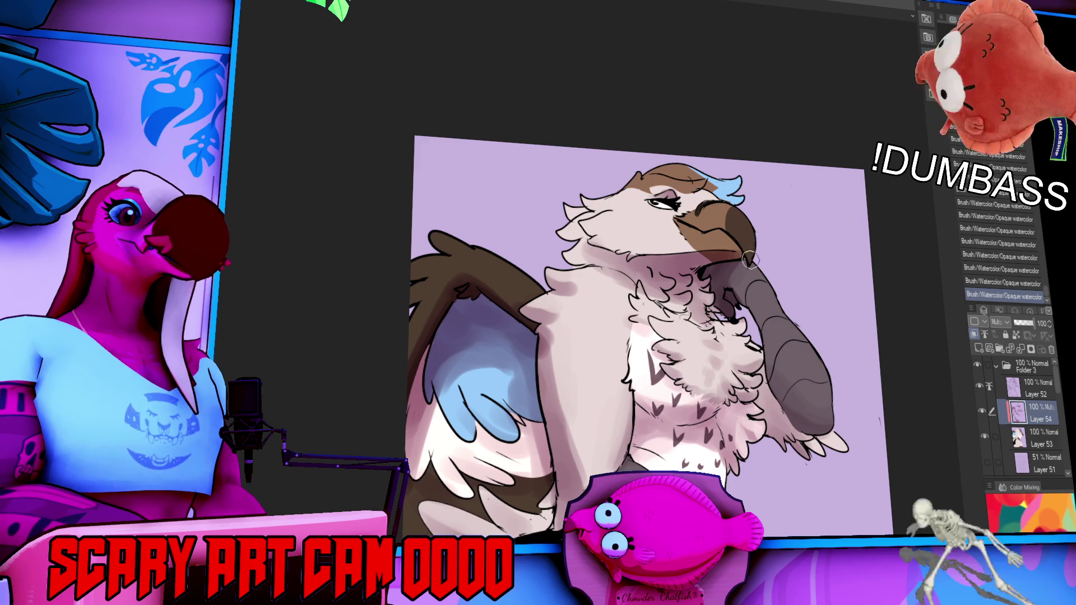
scroll(750, 255, down, 5)
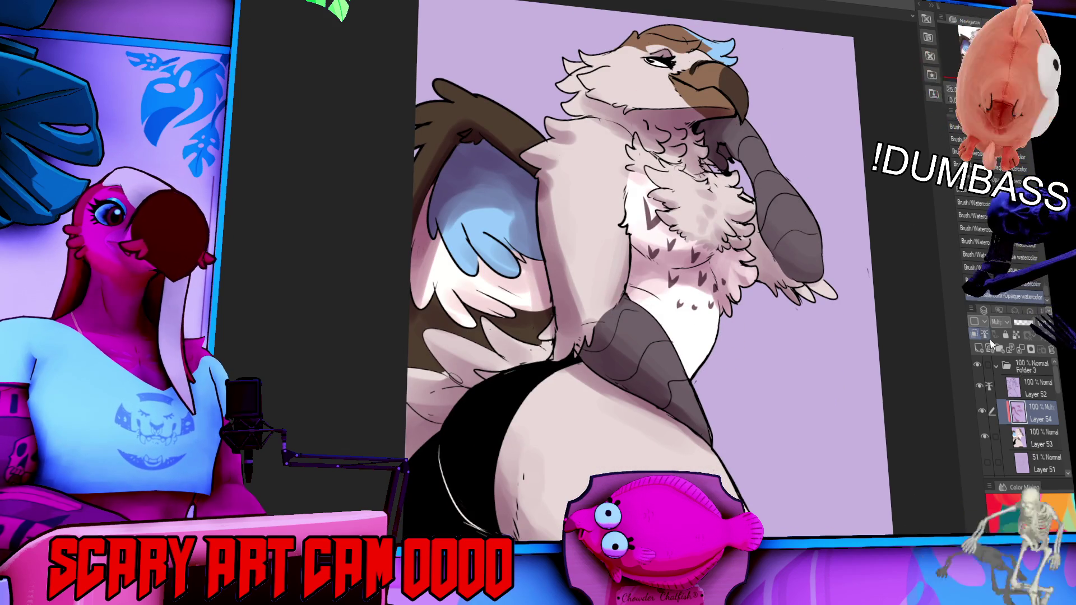
- Select everything outside the gryphon from Layer 53 and unclip Layer 54
ctrl+click(1019, 438)
key(ctrl+shift+i)
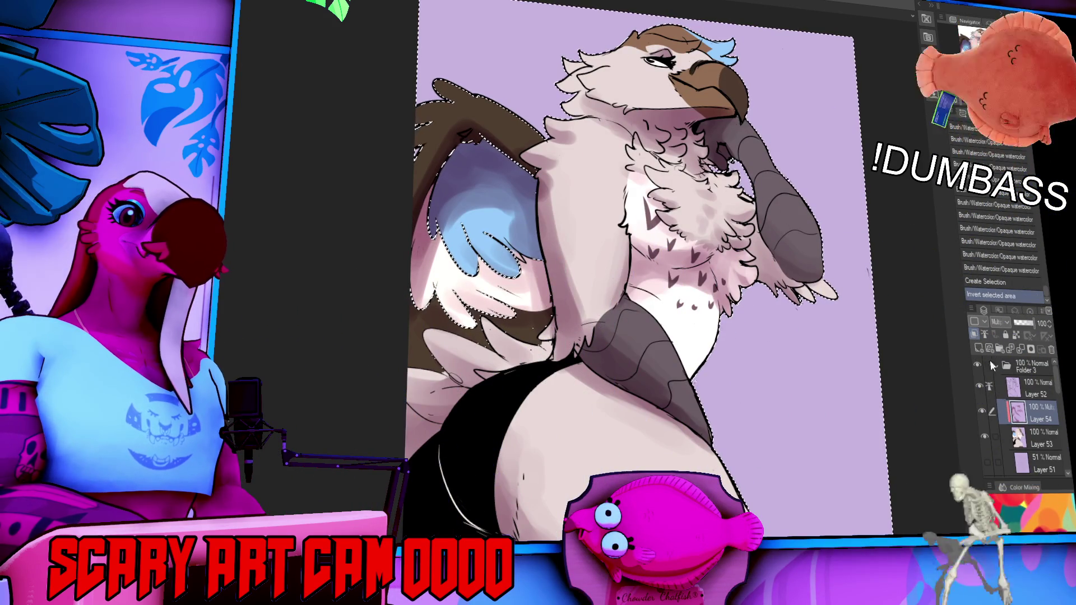
click(976, 334)
key(Delete)
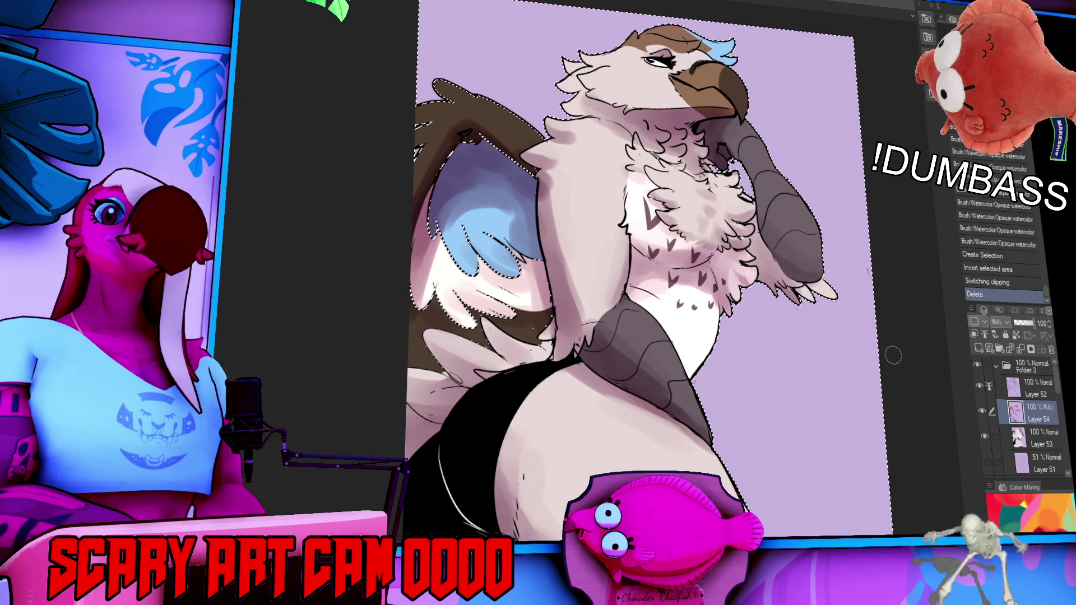
key(ctrl+z)
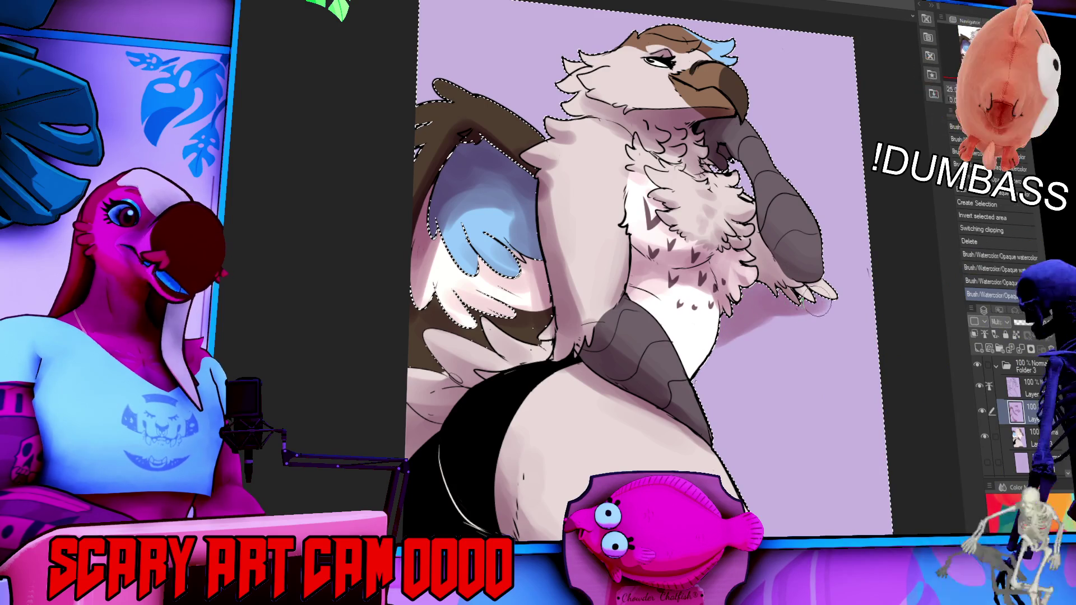
- Paint the soft purple cast shadow beside the gryphon's arm, hip and claw, then deselect
drag(779, 306, 683, 398)
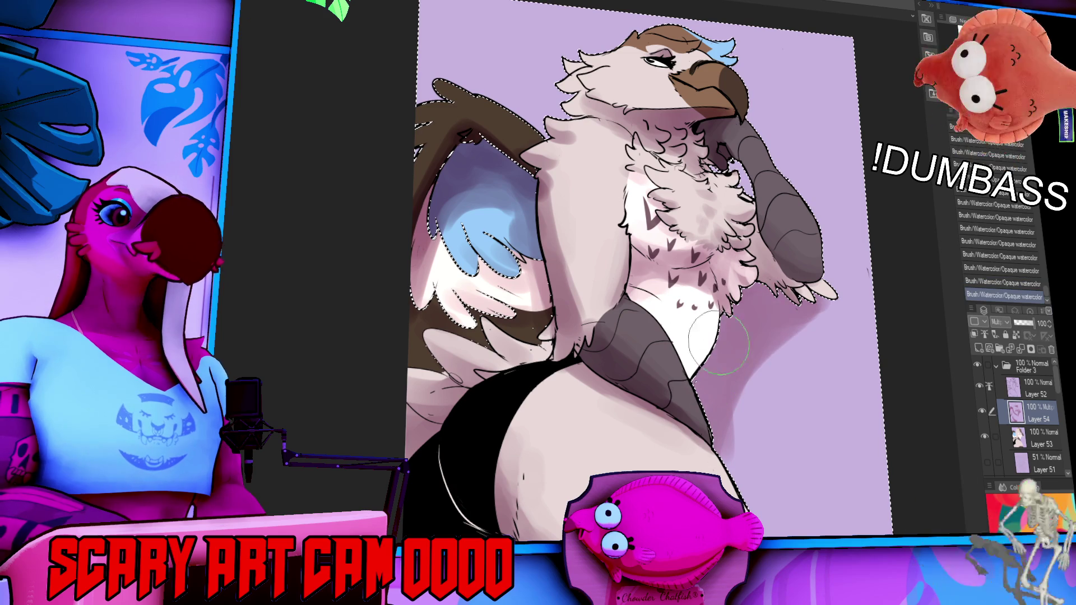
scroll(801, 318, up, 3)
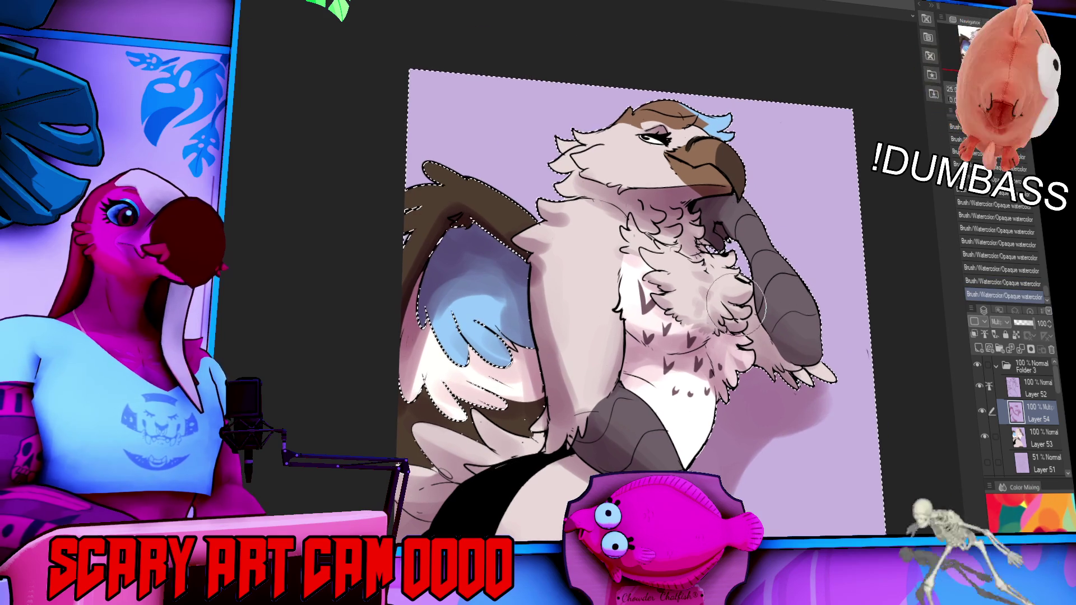
scroll(754, 318, down, 5)
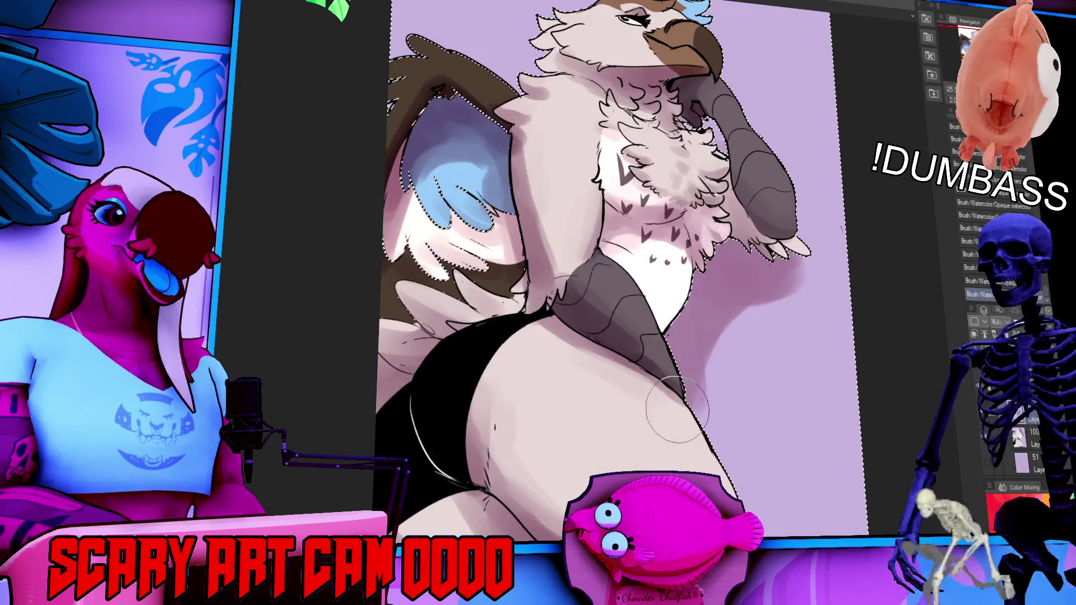
scroll(616, 460, down, 3)
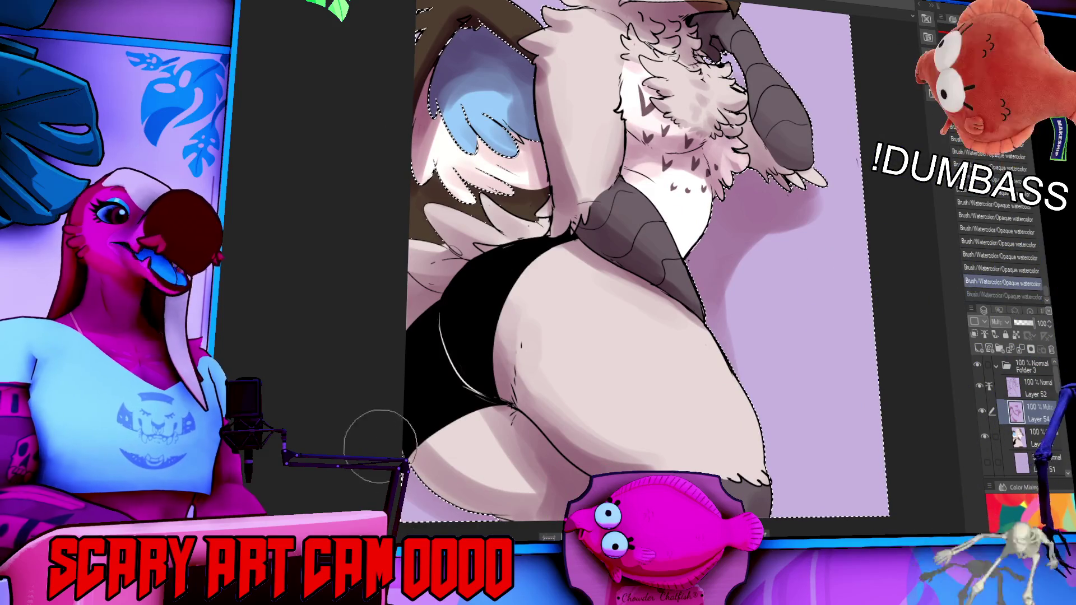
scroll(804, 366, up, 3)
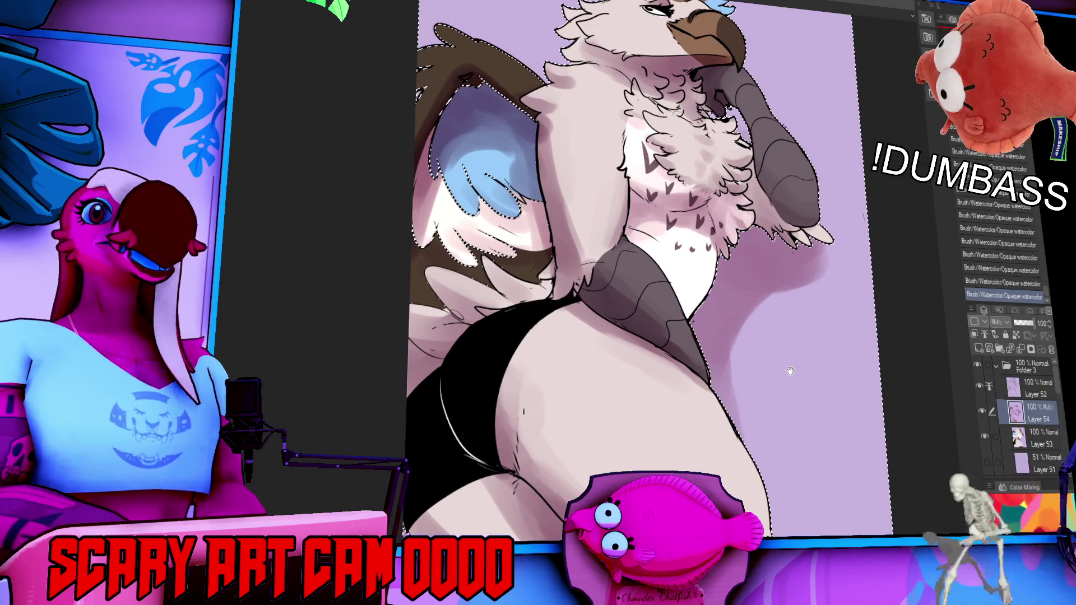
scroll(662, 340, up, 3)
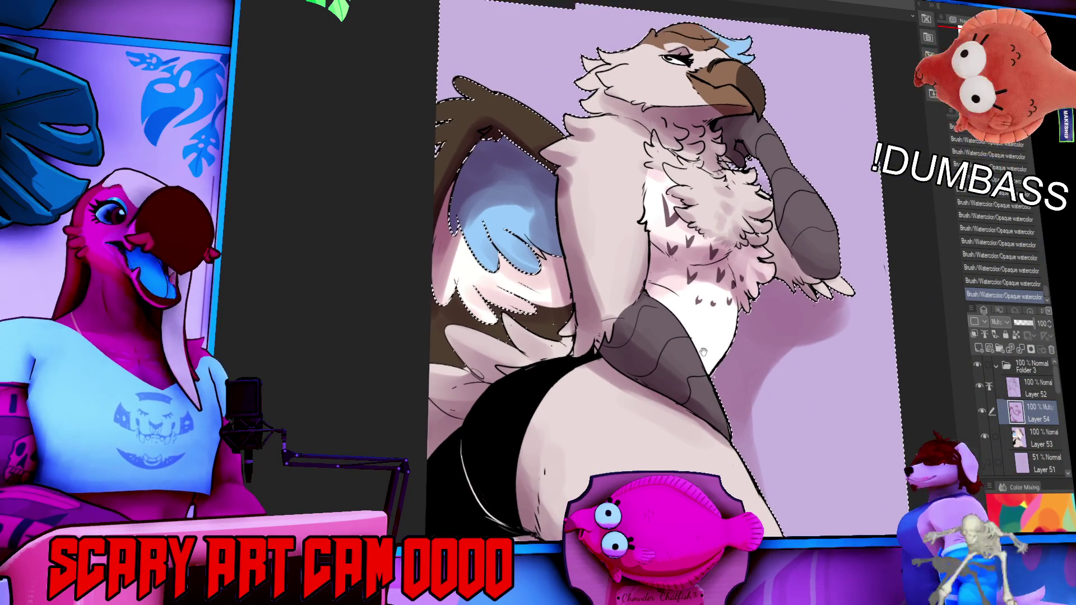
scroll(795, 348, down, 2)
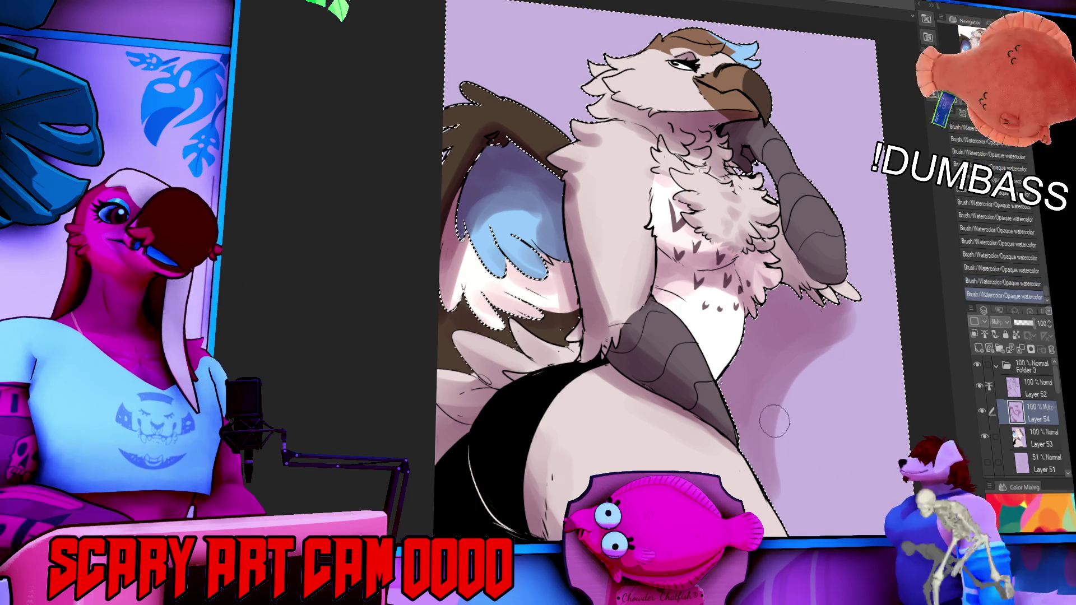
scroll(824, 362, down, 1)
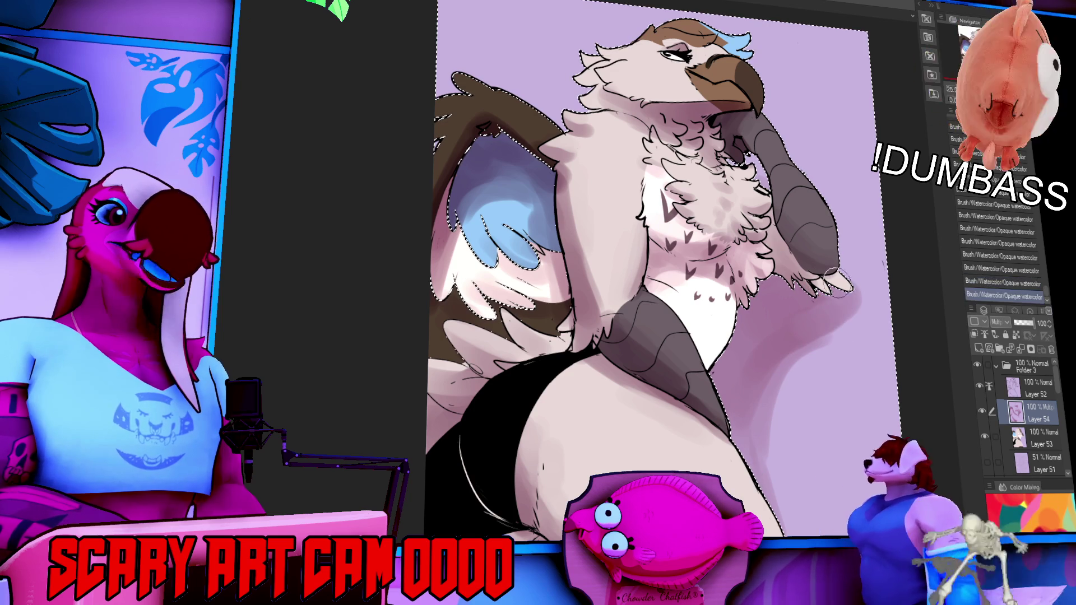
drag(822, 276, 816, 298)
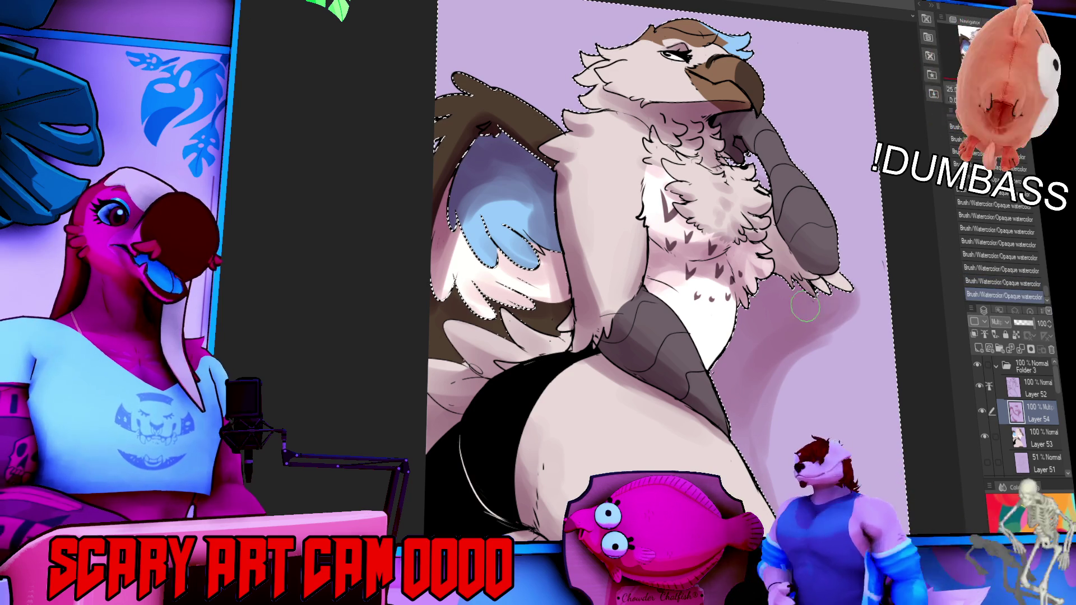
key(space)
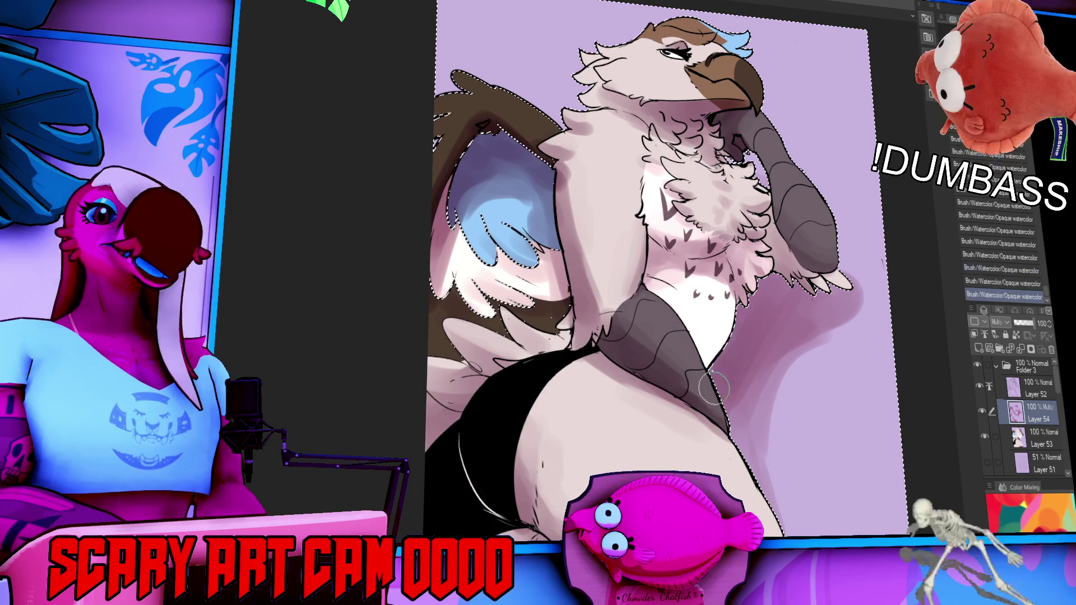
scroll(754, 262, down, 1)
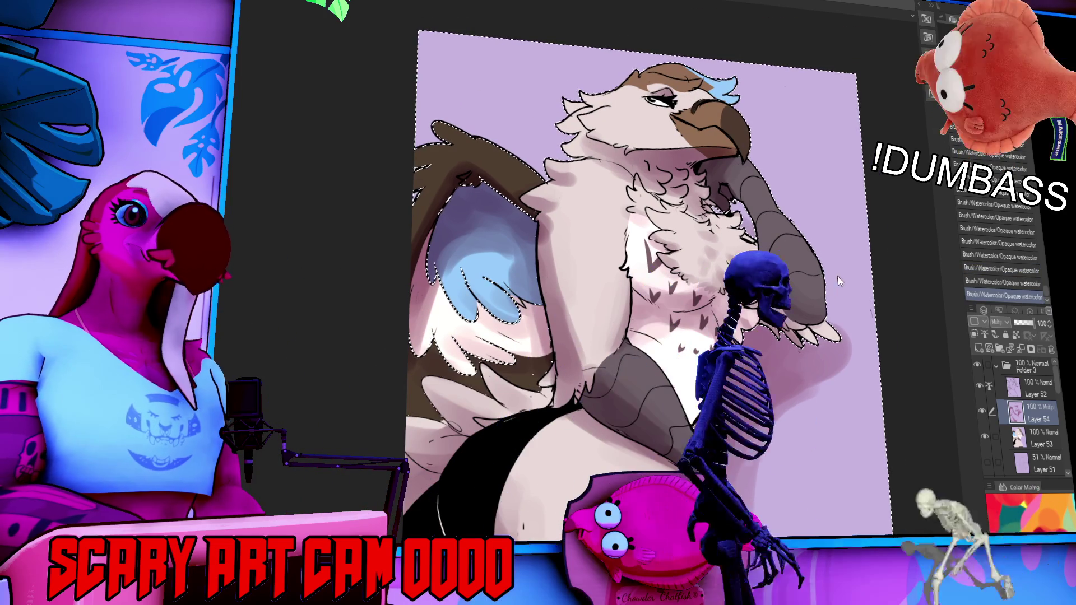
key(ctrl+d)
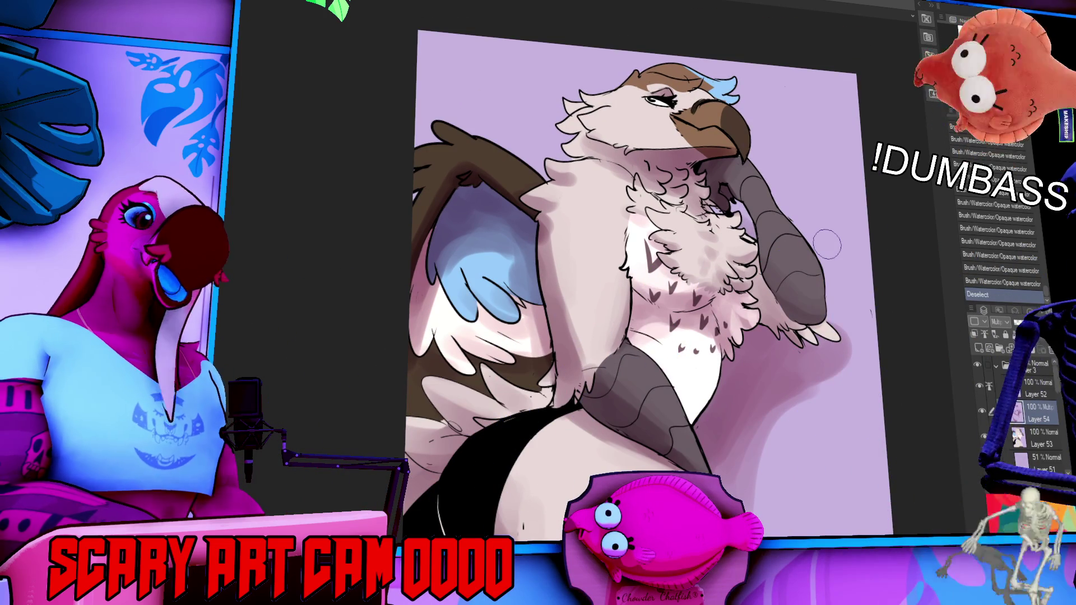
scroll(817, 259, down, 2)
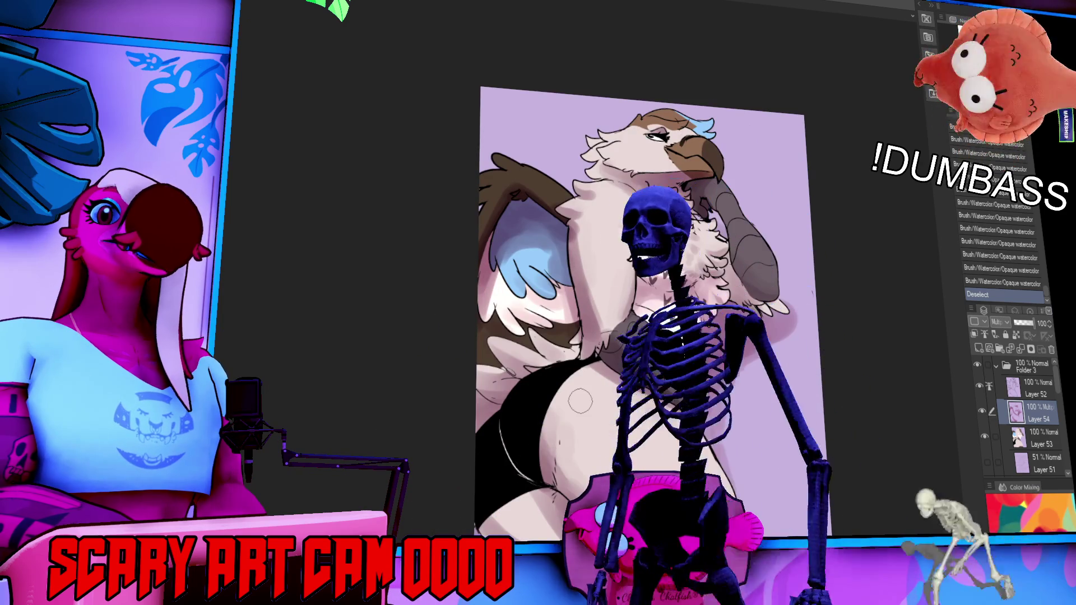
scroll(474, 222, up, 2)
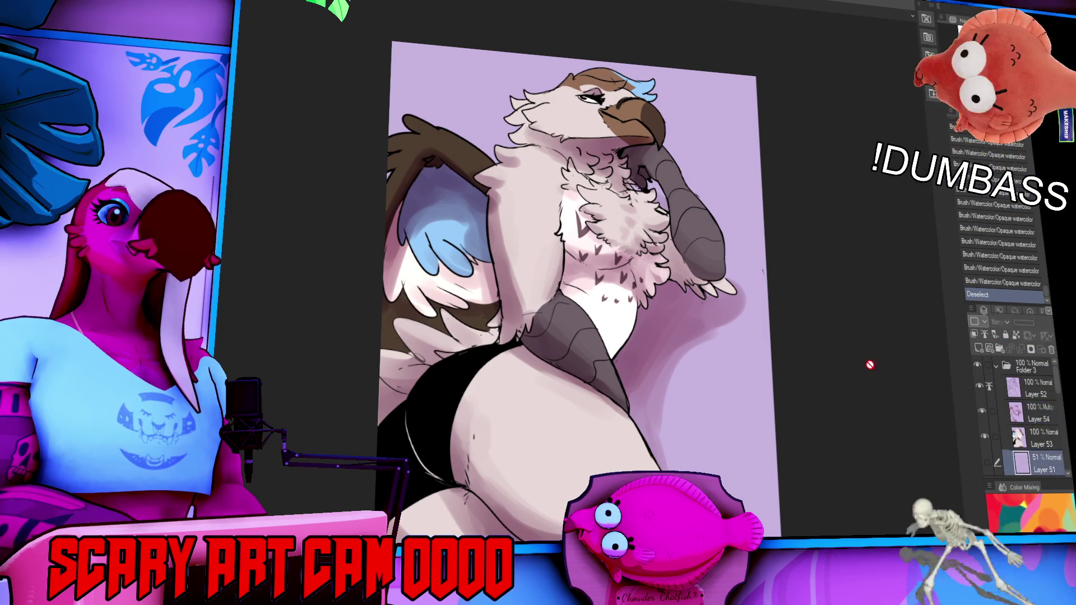
- Fill a new background layer with a dark mauve gradient and flatten the image
click(977, 349)
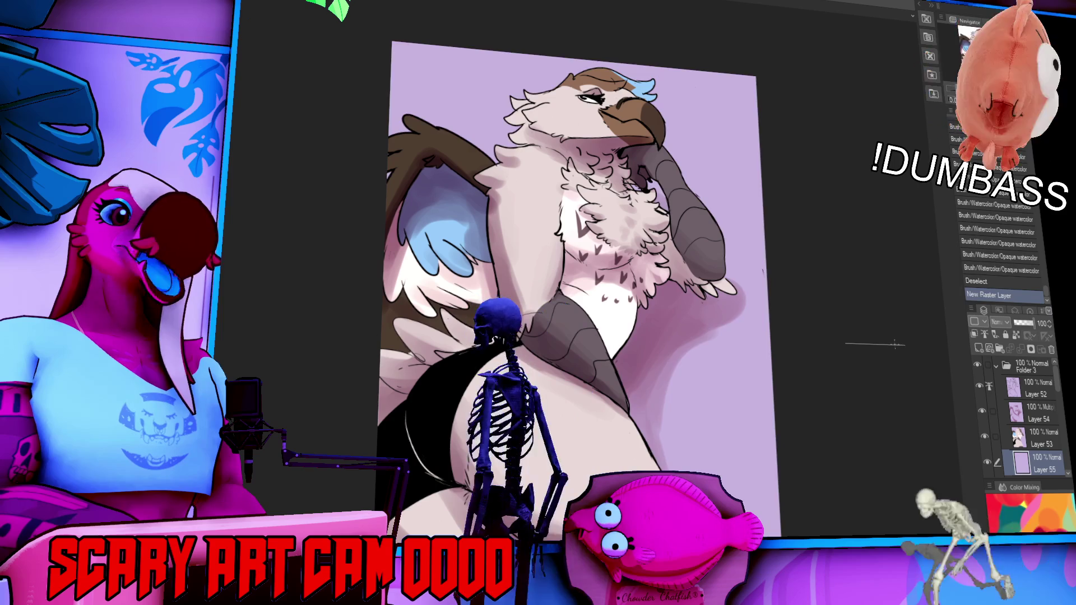
drag(572, 168, 572, 448)
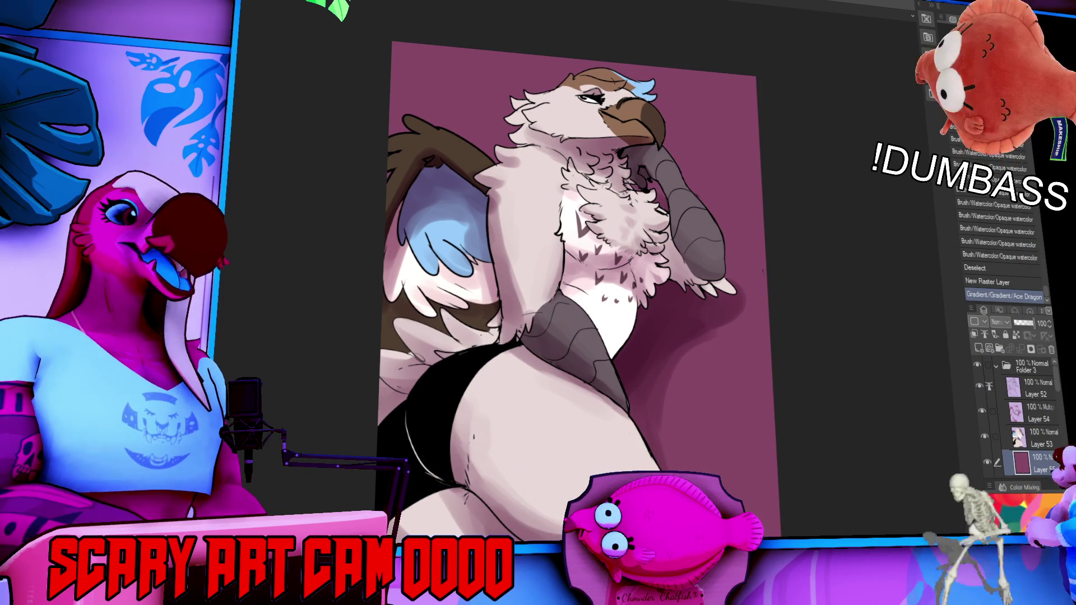
key(ctrl+shift+e)
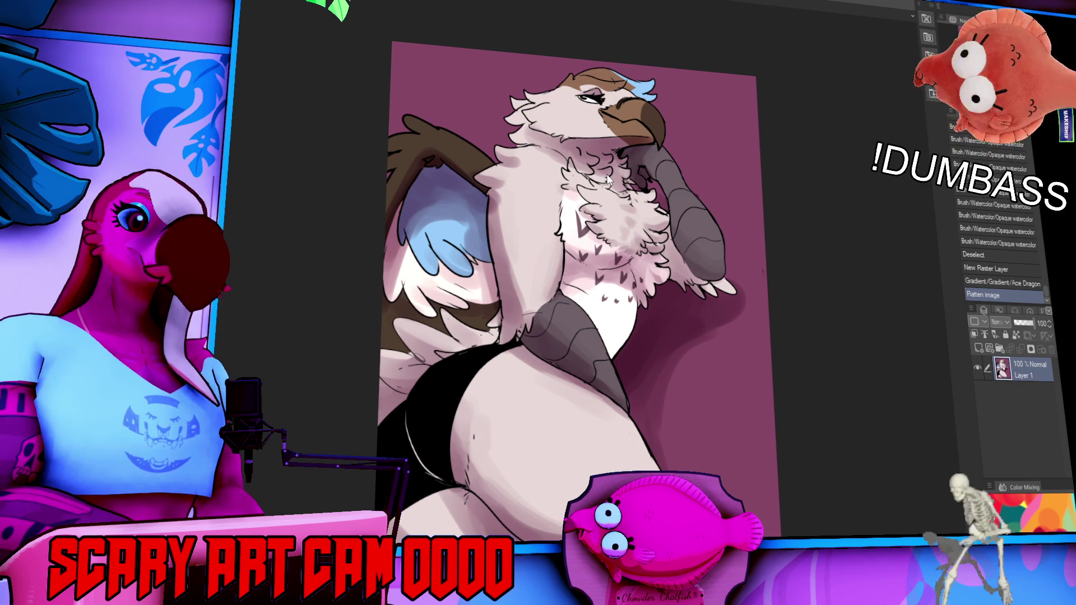
- Lower the image resolution via Ctrl+Alt+I and fit the canvas to the window
key(ctrl+alt+i)
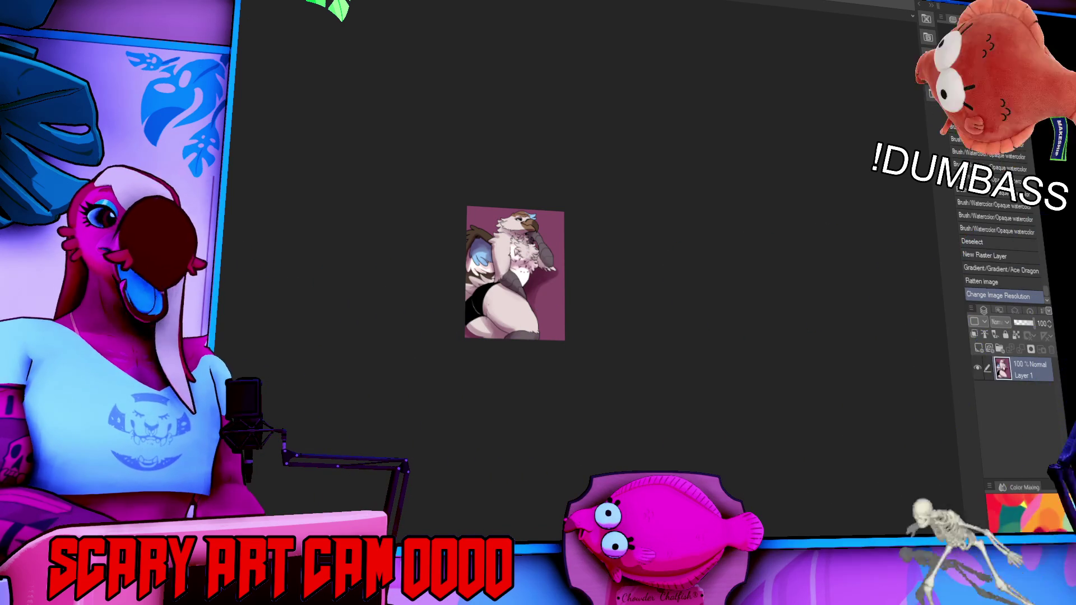
key(ctrl+0)
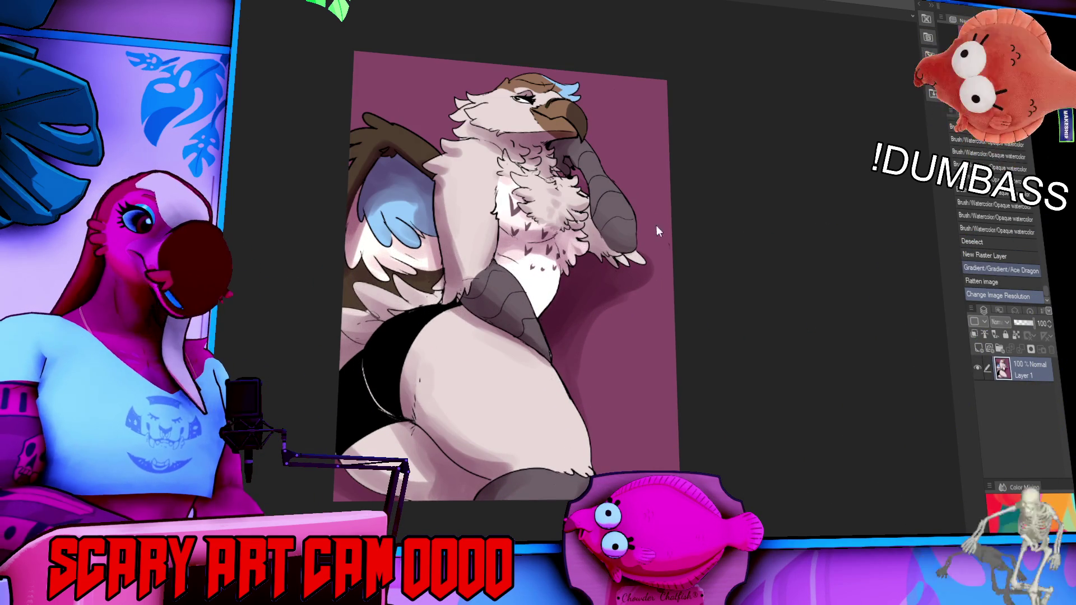
- Undo Change Image Resolution and Flatten image to restore the separate layers, including gradient Layer 55
key(ctrl+z)
key(ctrl+z)
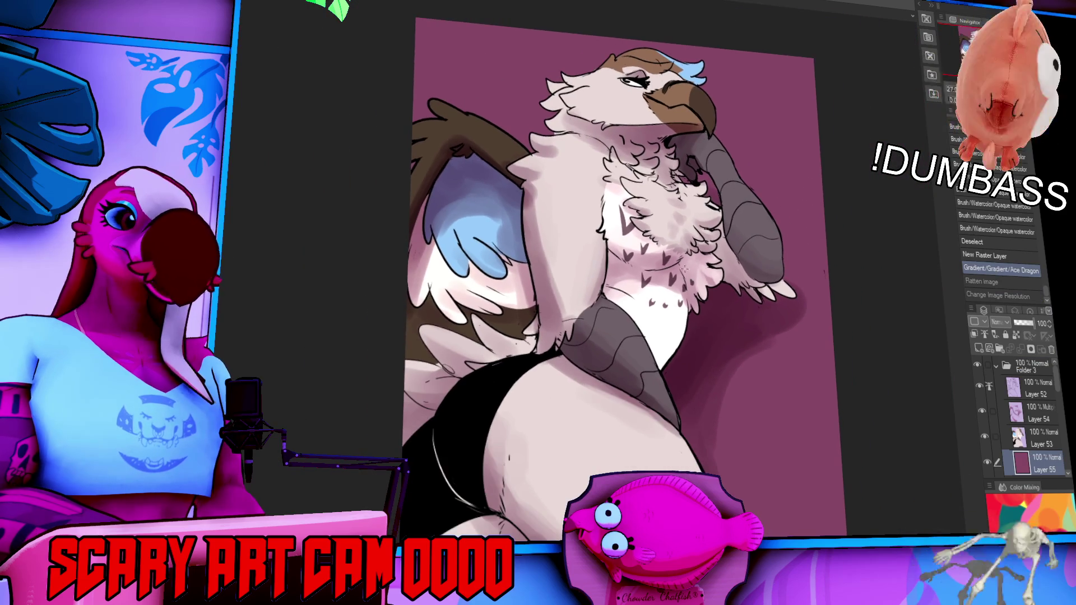
drag(685, 268, 673, 249)
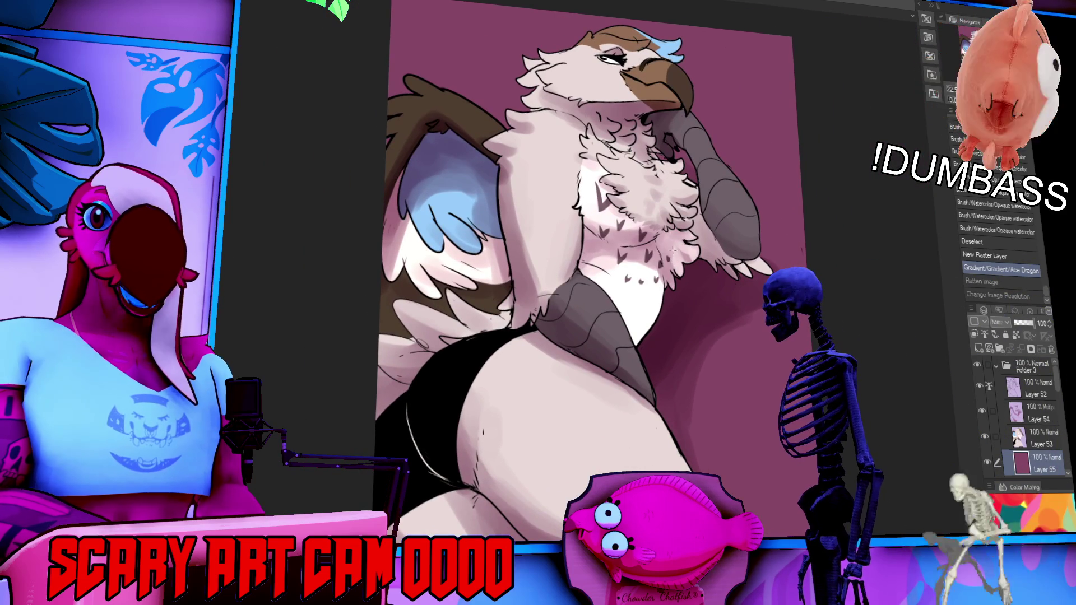
drag(734, 276, 706, 274)
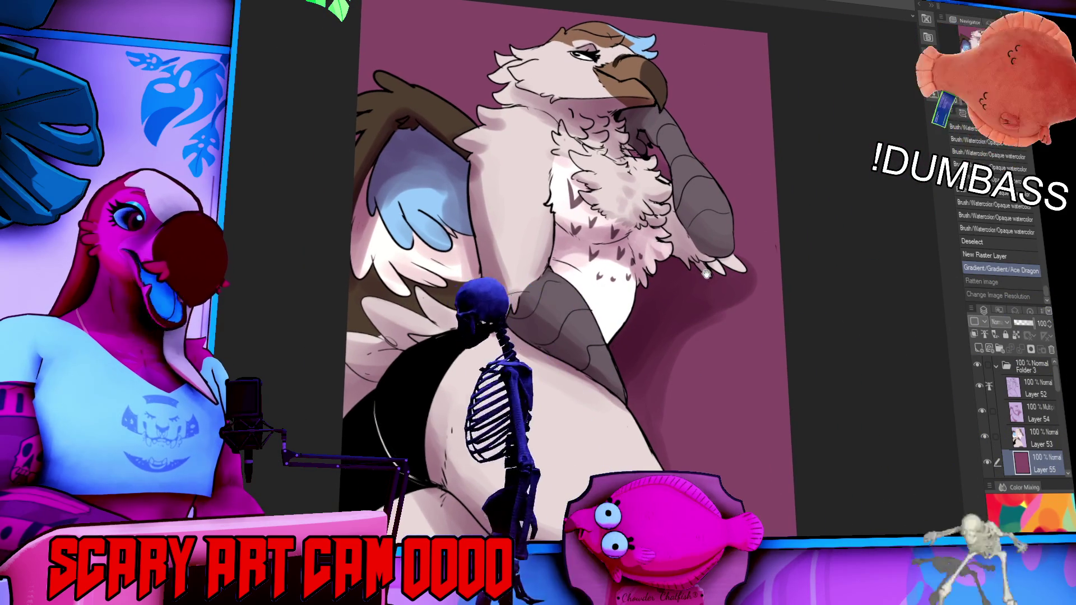
drag(779, 283, 787, 264)
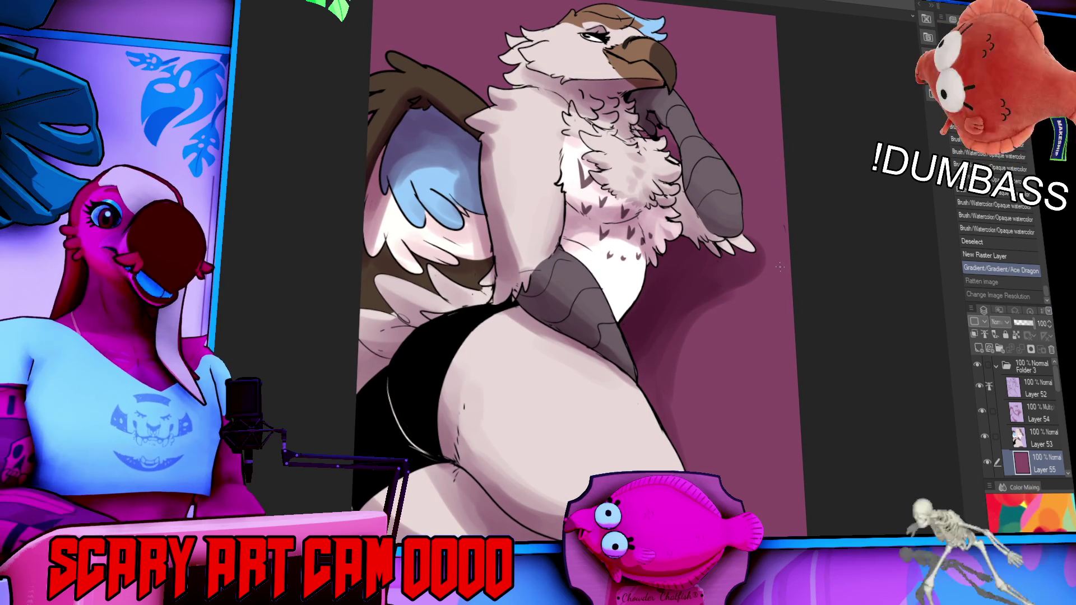
drag(748, 270, 737, 271)
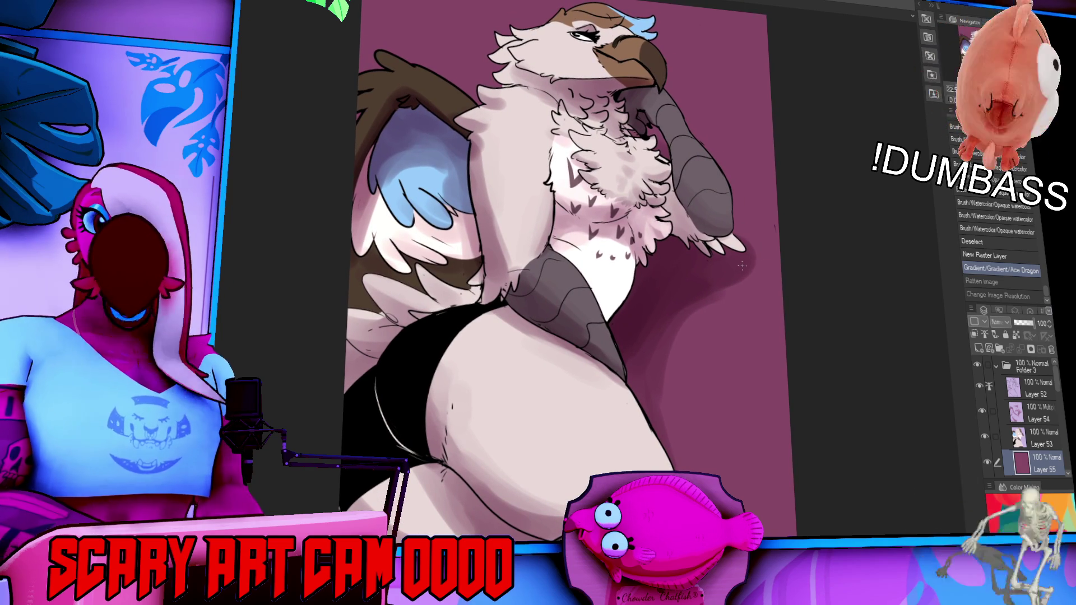
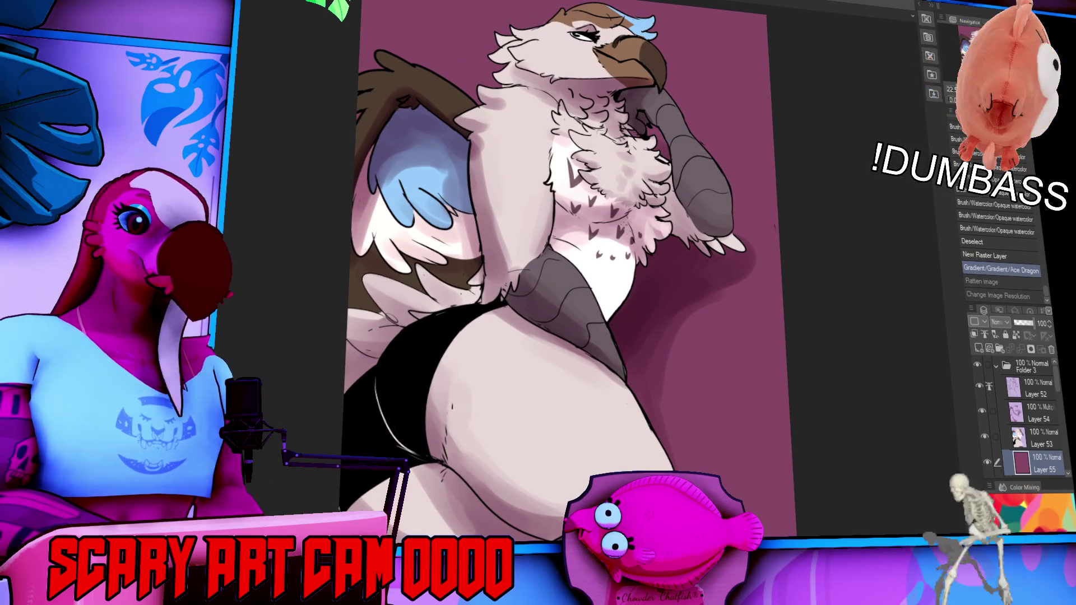
- Pan the canvas down and left to bring the coffee-cup illustration into view
drag(629, 223, 606, 268)
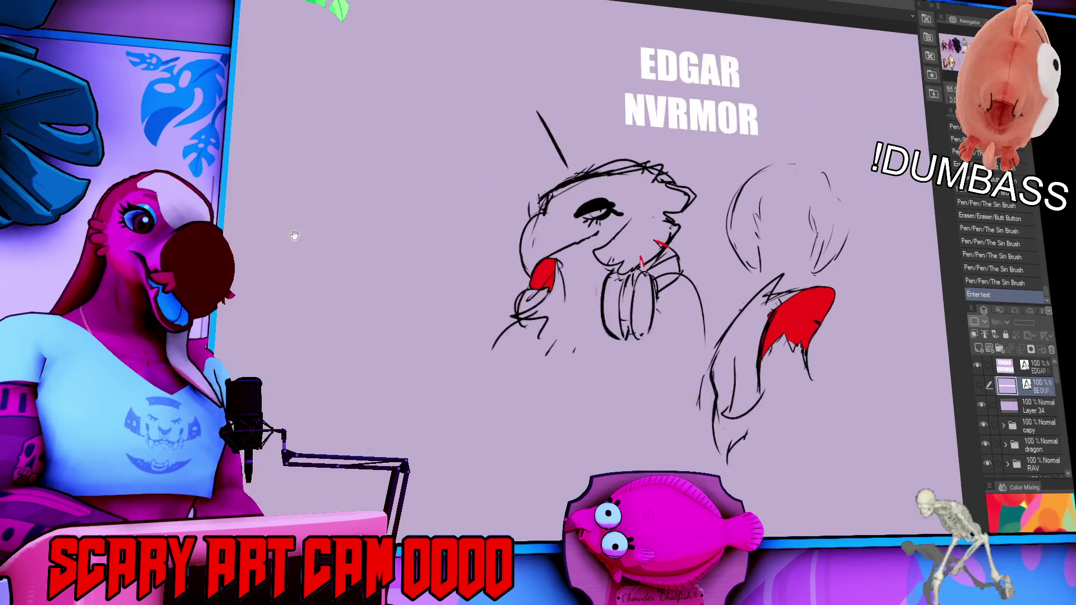
drag(440, 242, 372, 273)
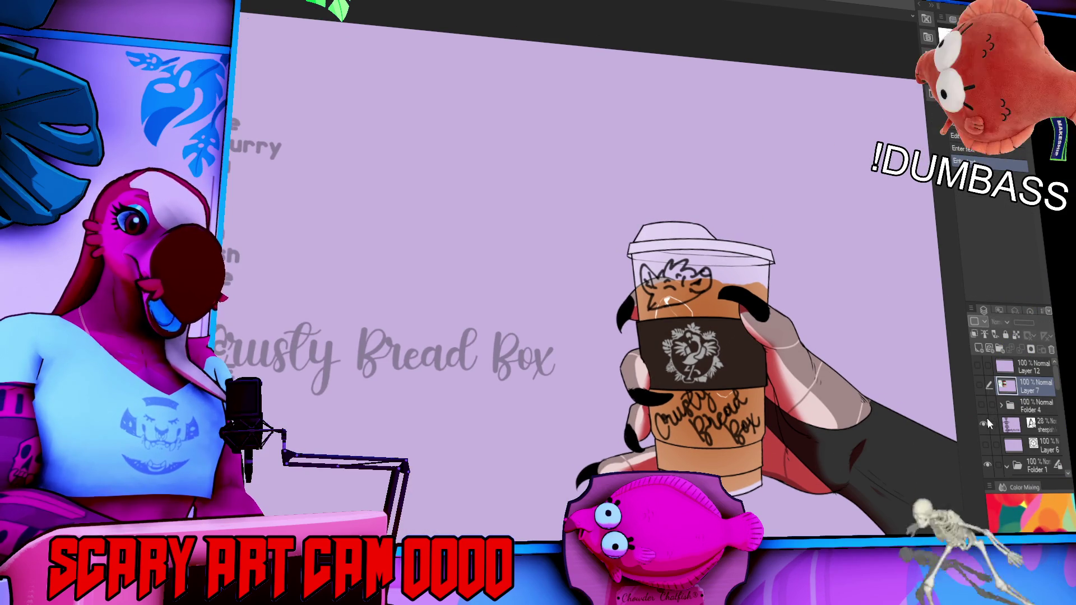
- Collapse the SLEEVE folder and hide the cup sleeve so the ice cubes show through
scroll(984, 423, down, 1)
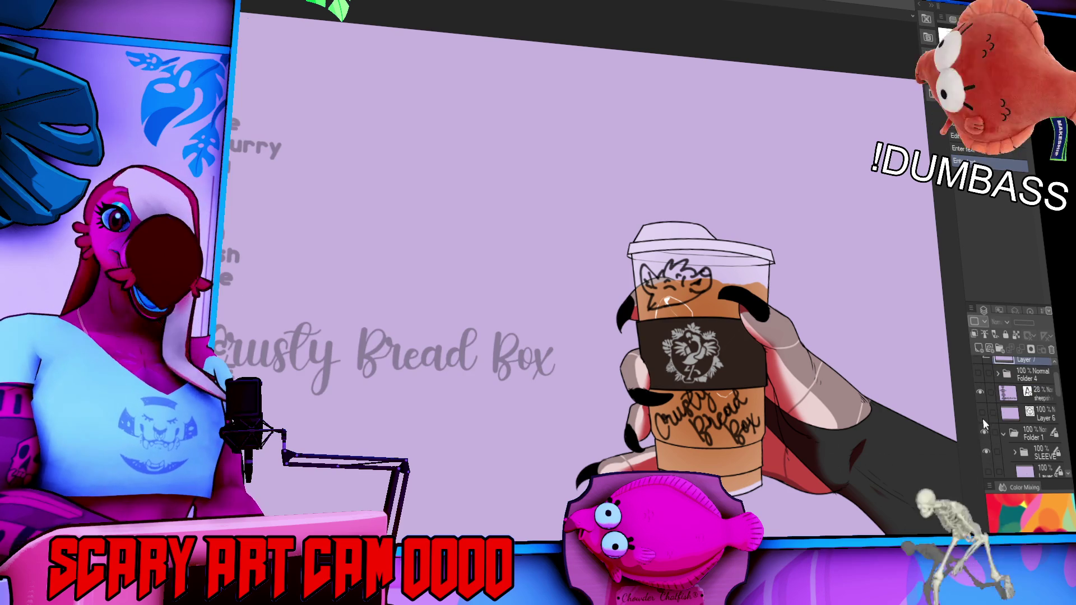
scroll(985, 425, down, 2)
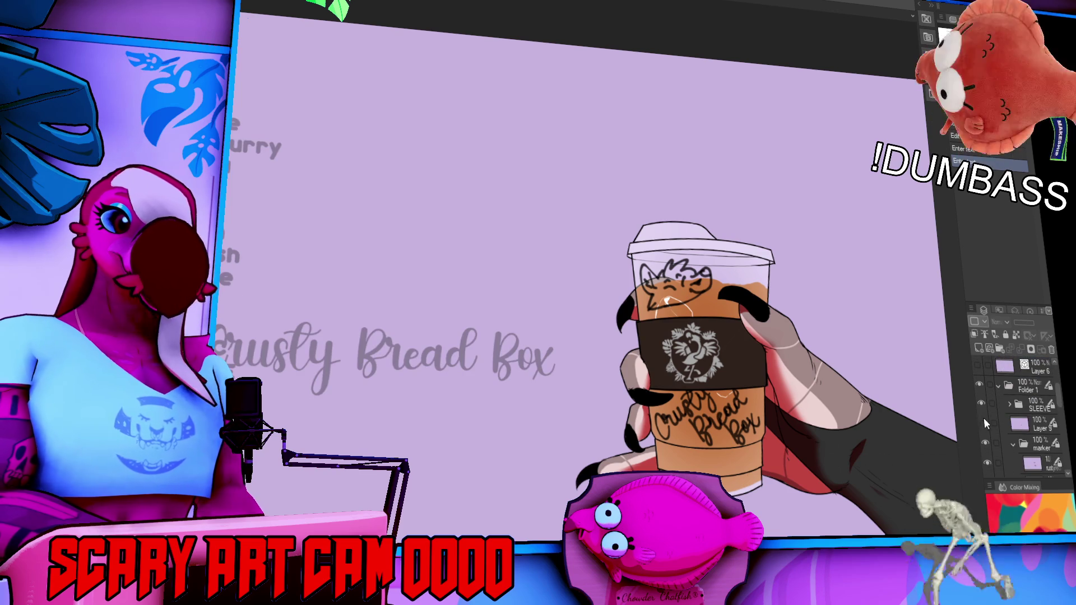
click(1011, 402)
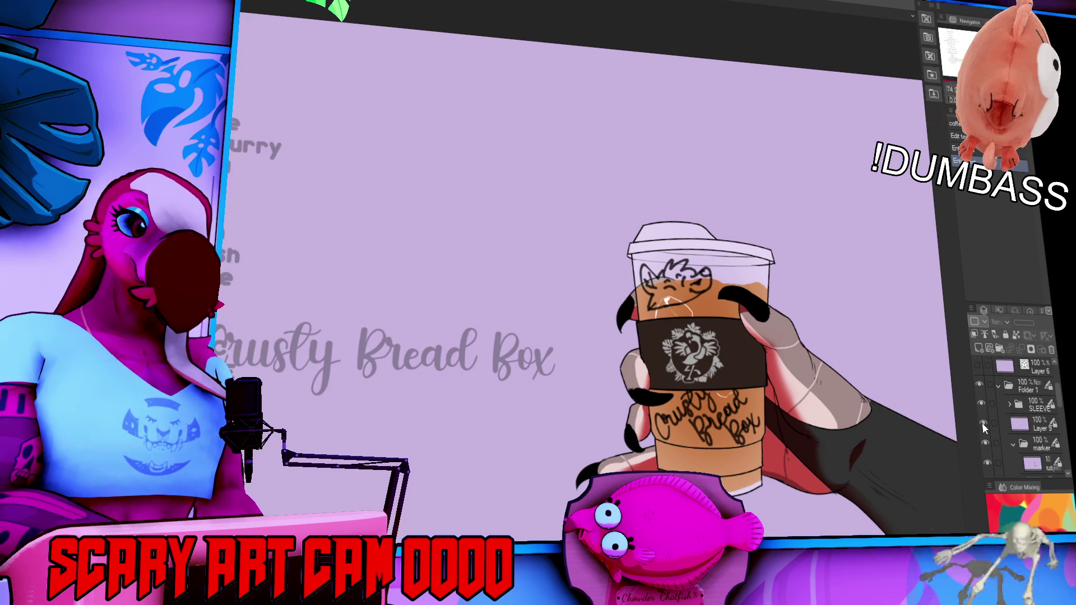
click(980, 403)
click(981, 403)
click(981, 403)
click(982, 404)
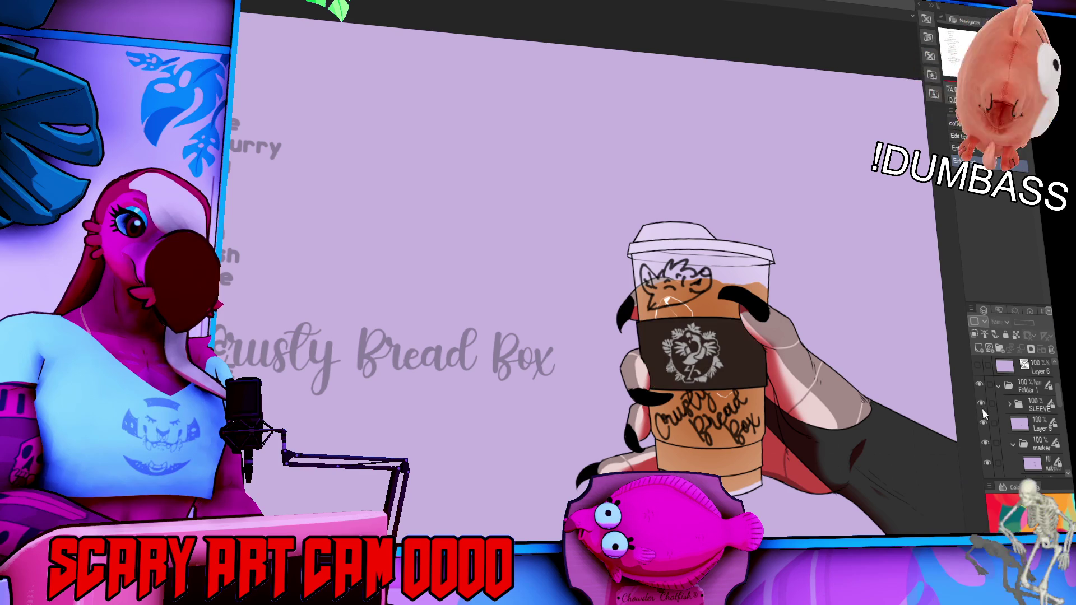
ctrl+click(1022, 425)
key(ctrl+d)
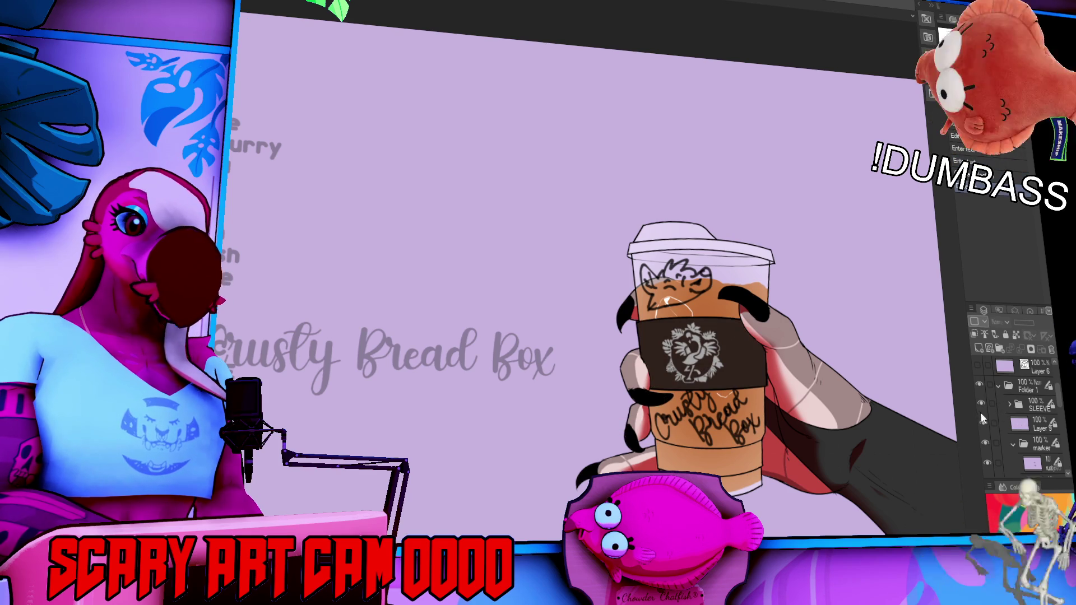
click(982, 403)
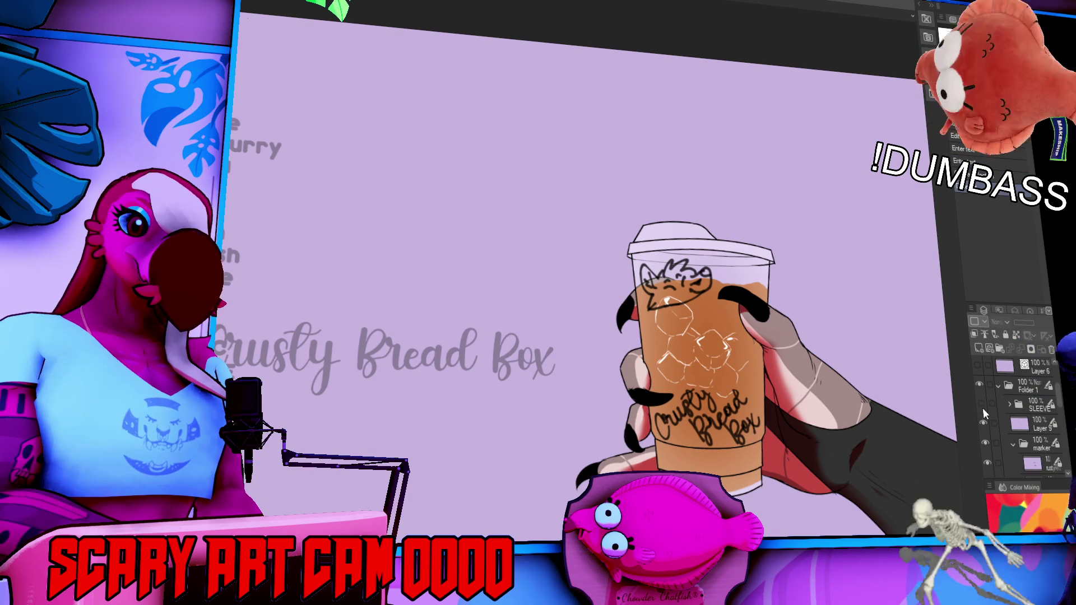
- Widen the layer dock and hide the Crusty bread box marker lettering
scroll(983, 408, down, 2)
click(979, 380)
click(981, 380)
click(990, 397)
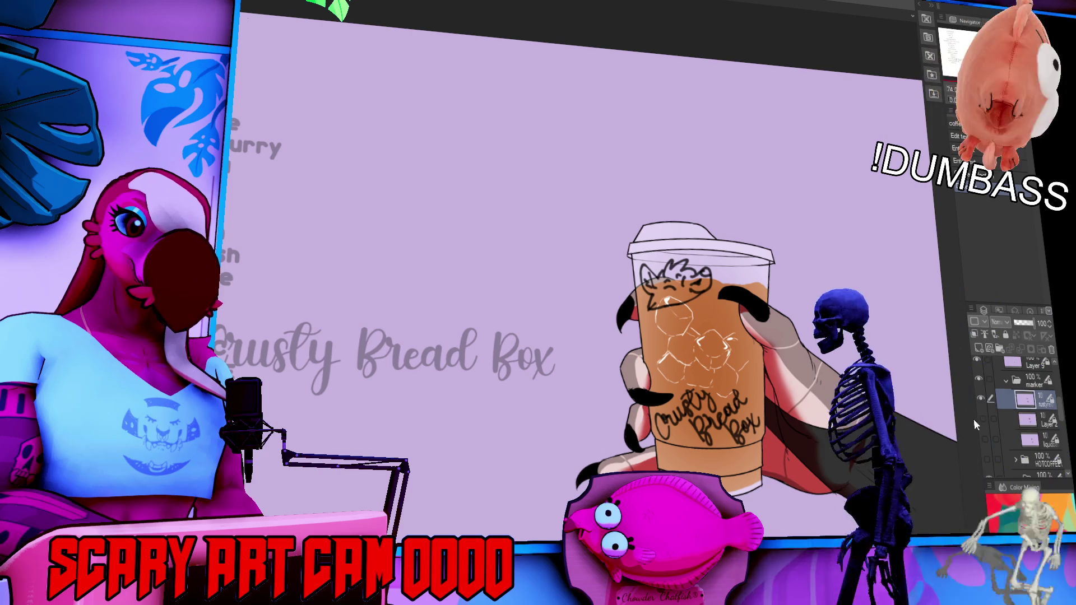
drag(974, 418, 897, 418)
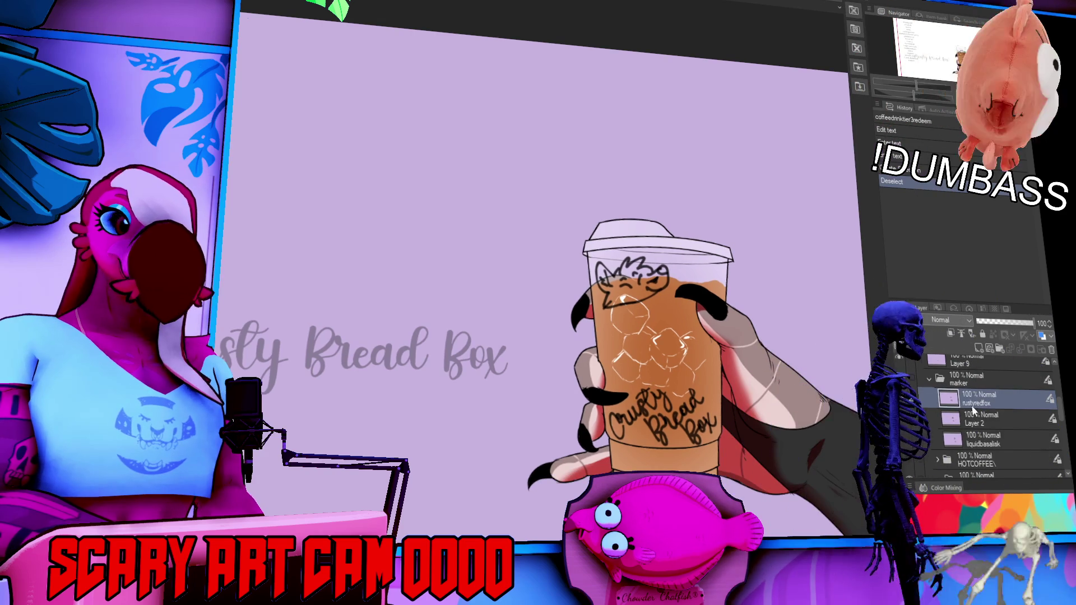
click(906, 421)
click(906, 418)
click(904, 433)
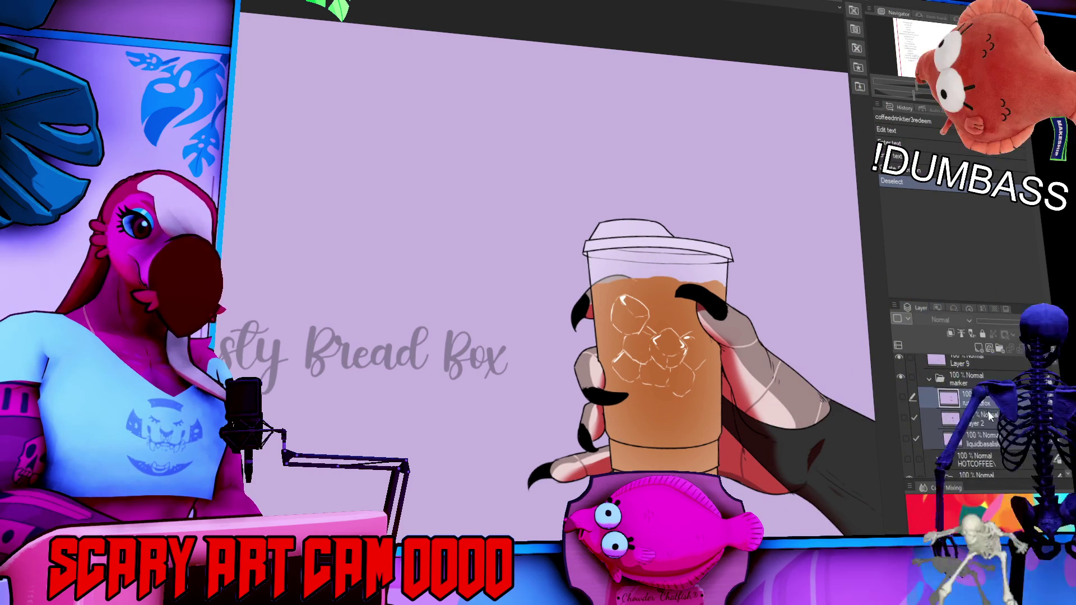
- Check the cup artwork group's visibility and select Folder 1
scroll(988, 421, up, 3)
click(904, 398)
click(904, 399)
click(947, 399)
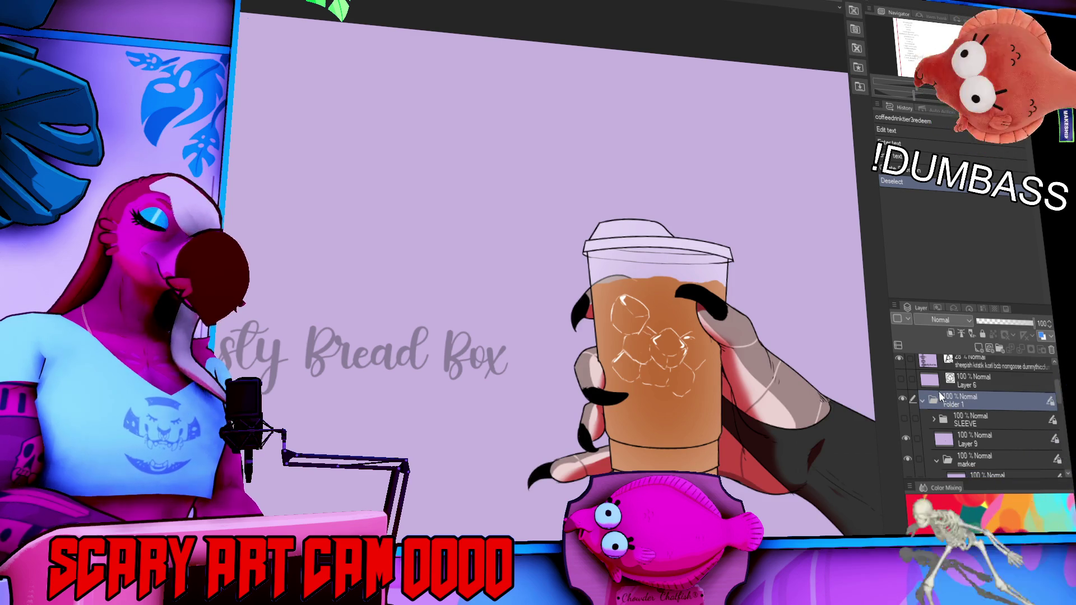
- Rename Folder 1 to 'ALL'
double_click(947, 401)
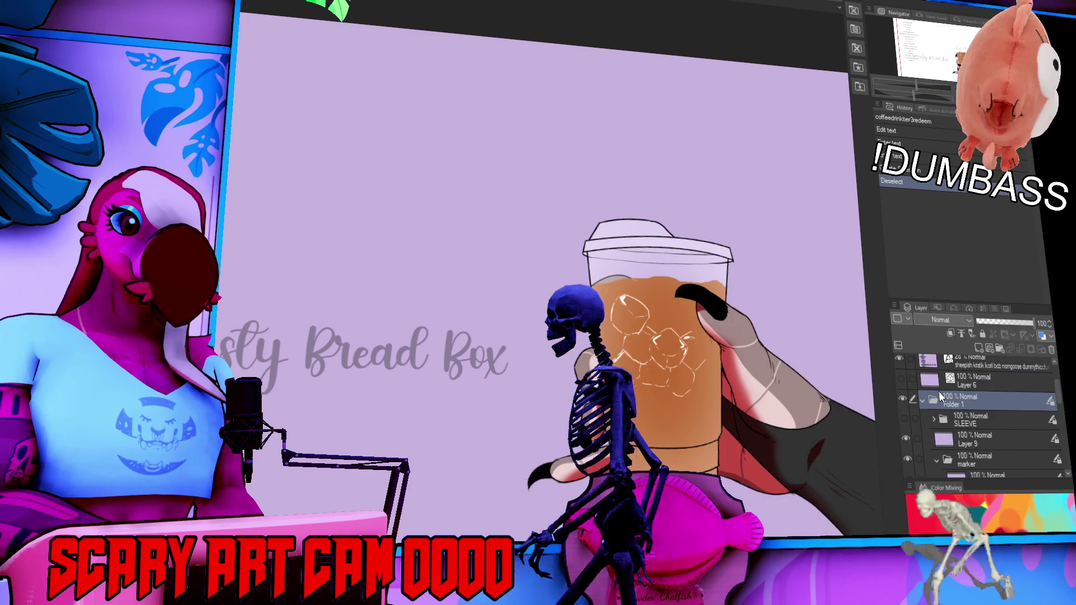
text(ALL)
key(Return)
scroll(959, 409, up, 3)
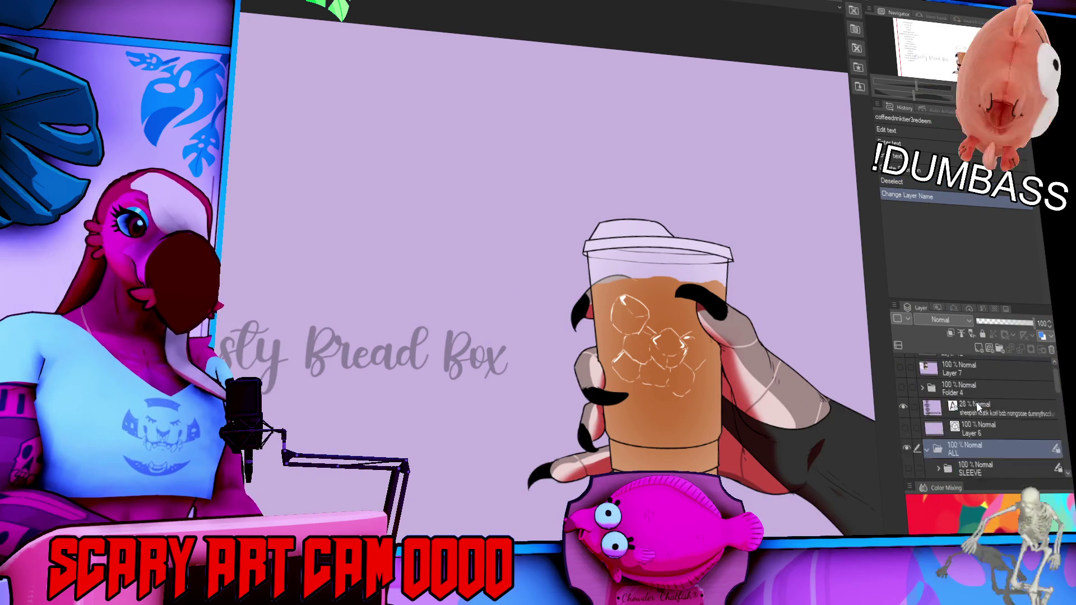
drag(970, 404, 974, 455)
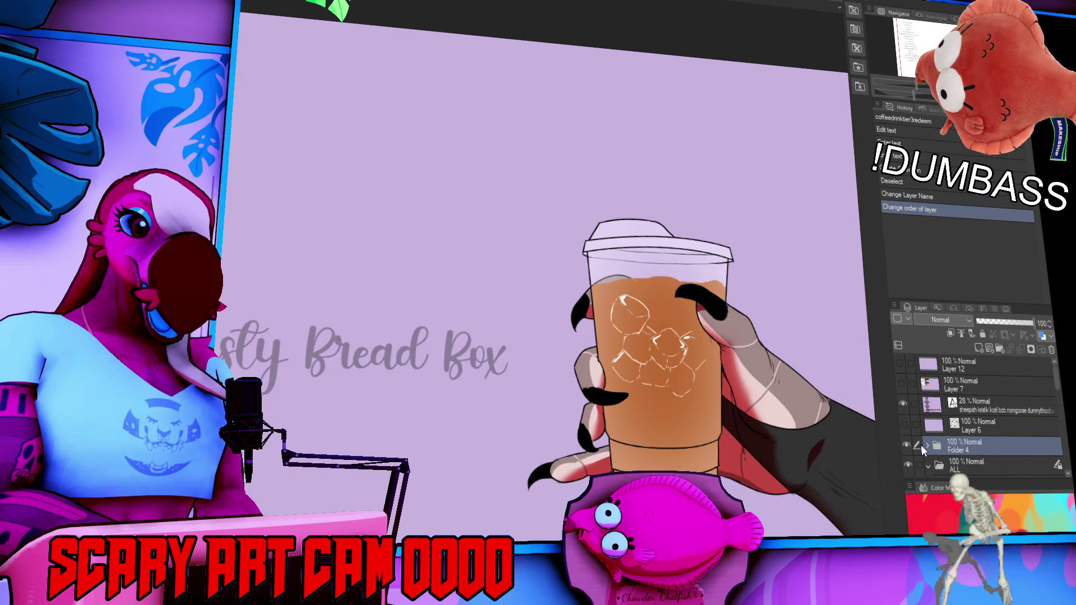
click(927, 447)
scroll(931, 443, down, 5)
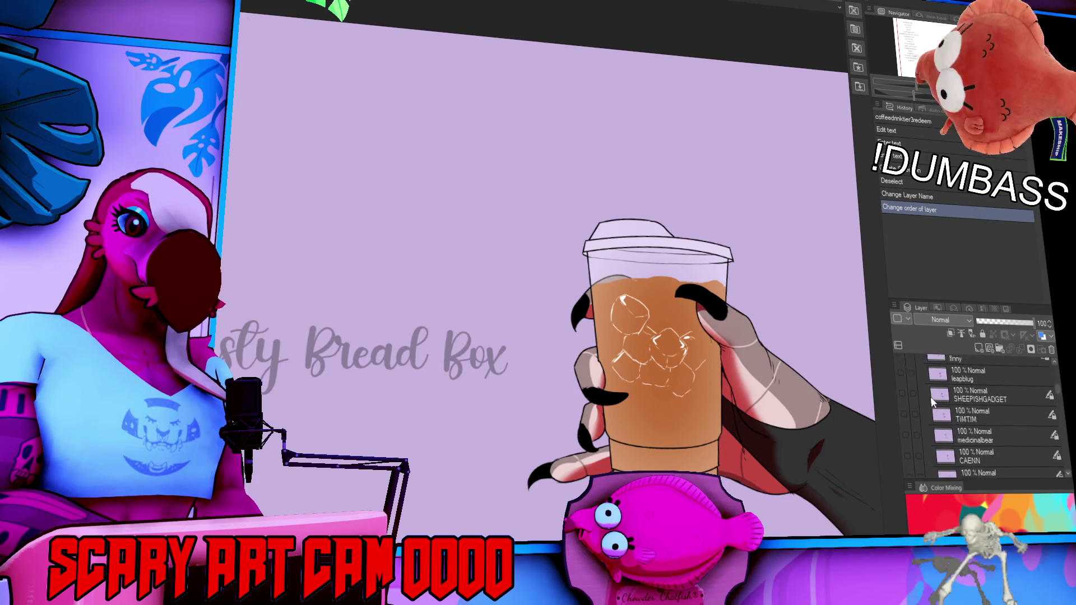
scroll(942, 406, down, 5)
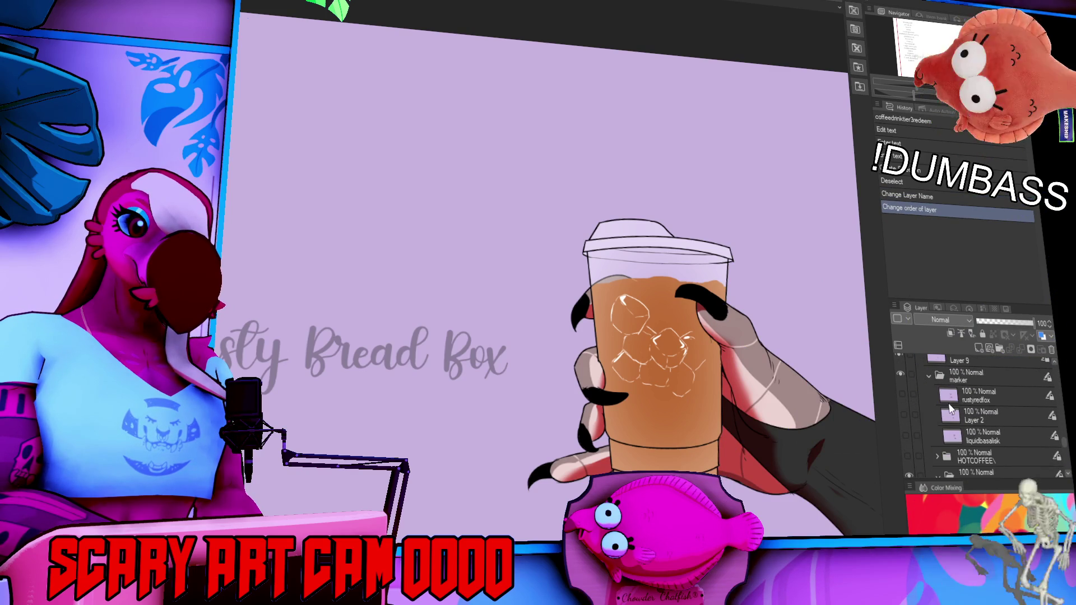
scroll(965, 426, up, 2)
click(984, 448)
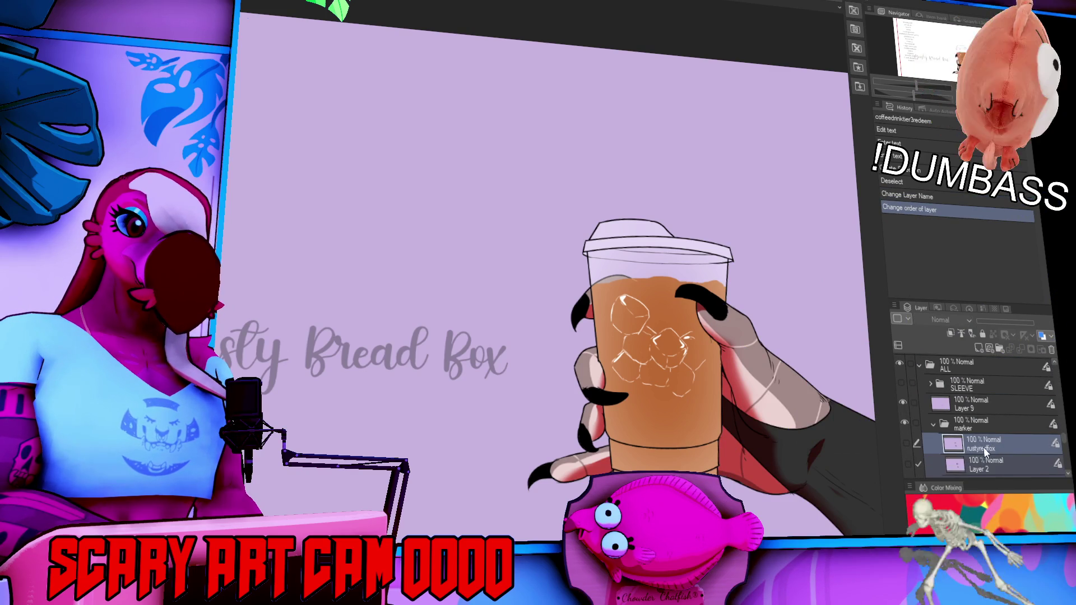
scroll(985, 447, up, 1)
drag(982, 372, 984, 387)
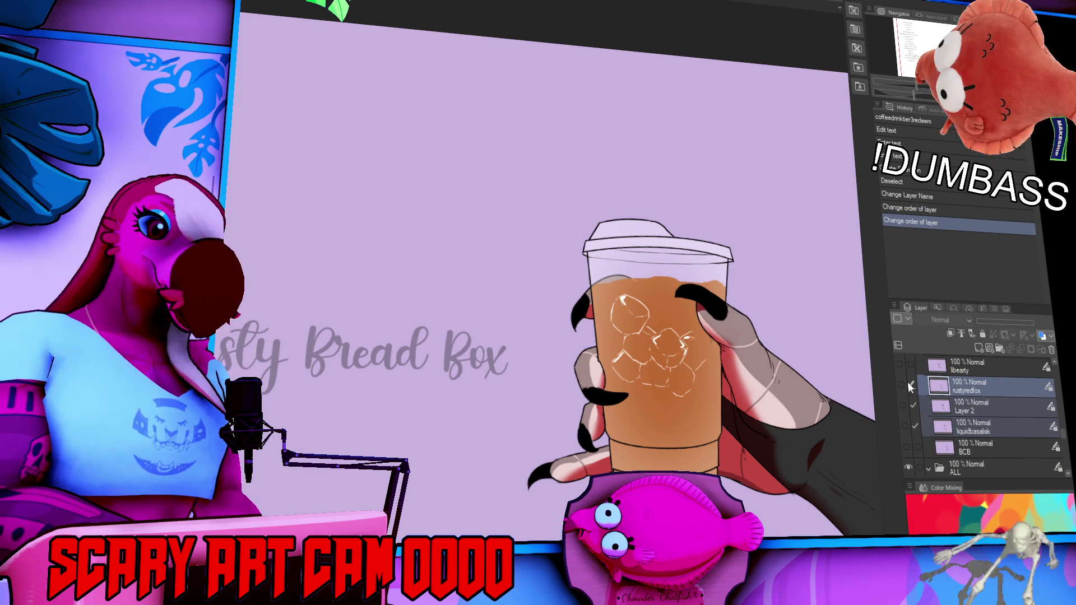
click(969, 452)
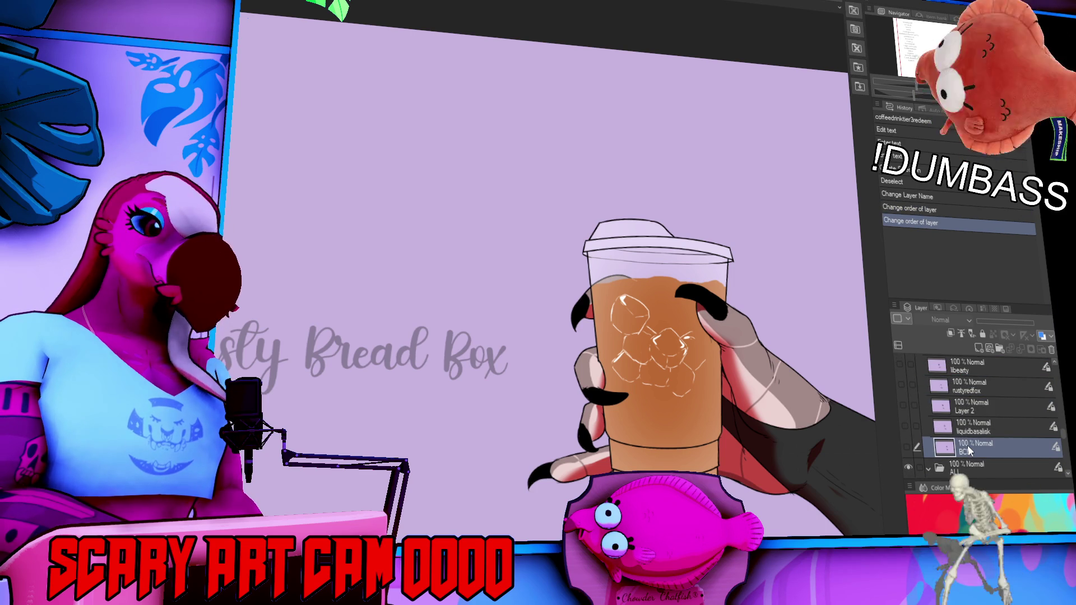
scroll(989, 460, up, 3)
scroll(997, 459, up, 1)
- Preview Layer 1's sketch and lettering on the cup, then hide it again
click(904, 409)
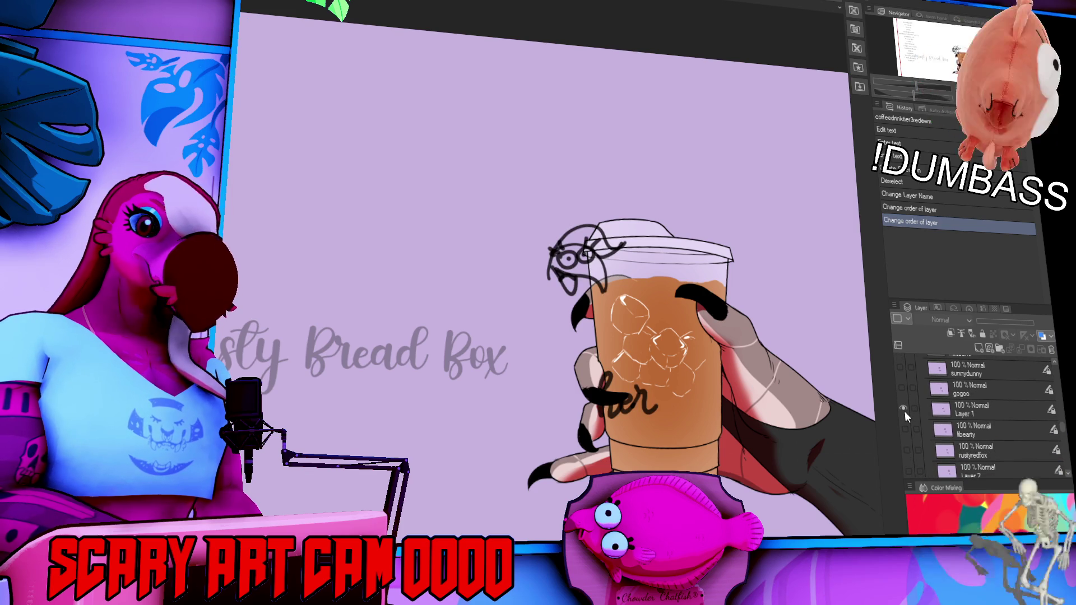
click(975, 414)
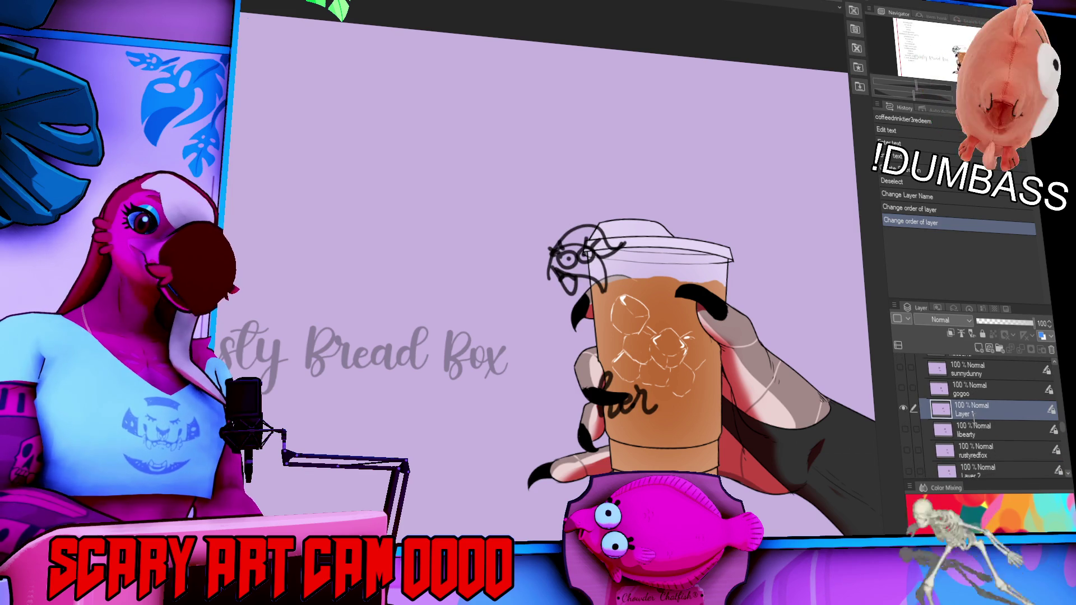
key(Return)
scroll(988, 402, up, 3)
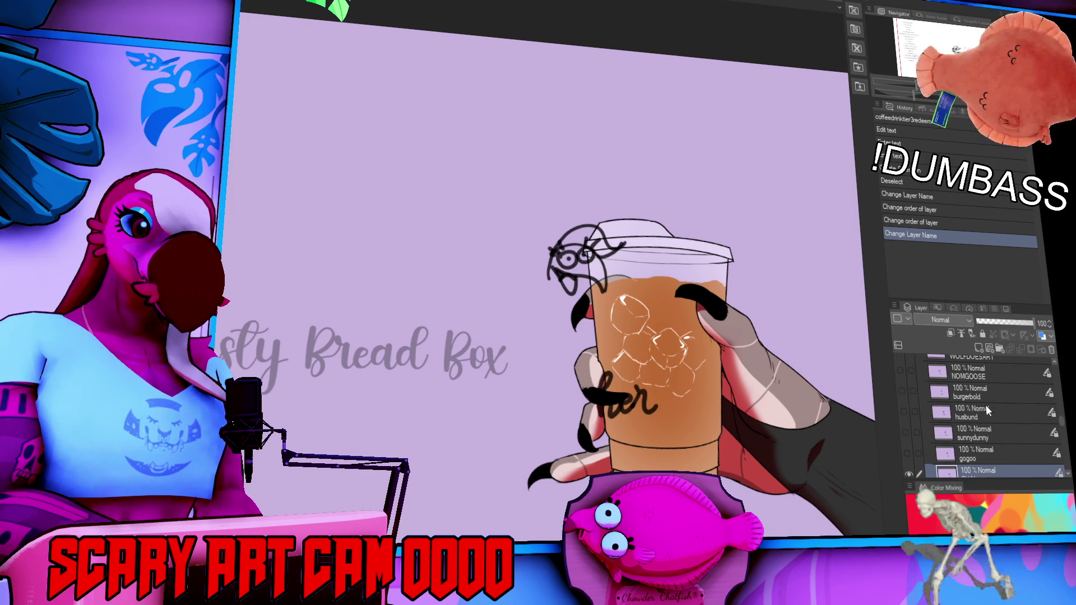
click(910, 474)
- Show and select the SHEEPISHGADGET sketch and lettering layer
scroll(957, 435, up, 4)
scroll(957, 436, up, 5)
scroll(956, 434, up, 5)
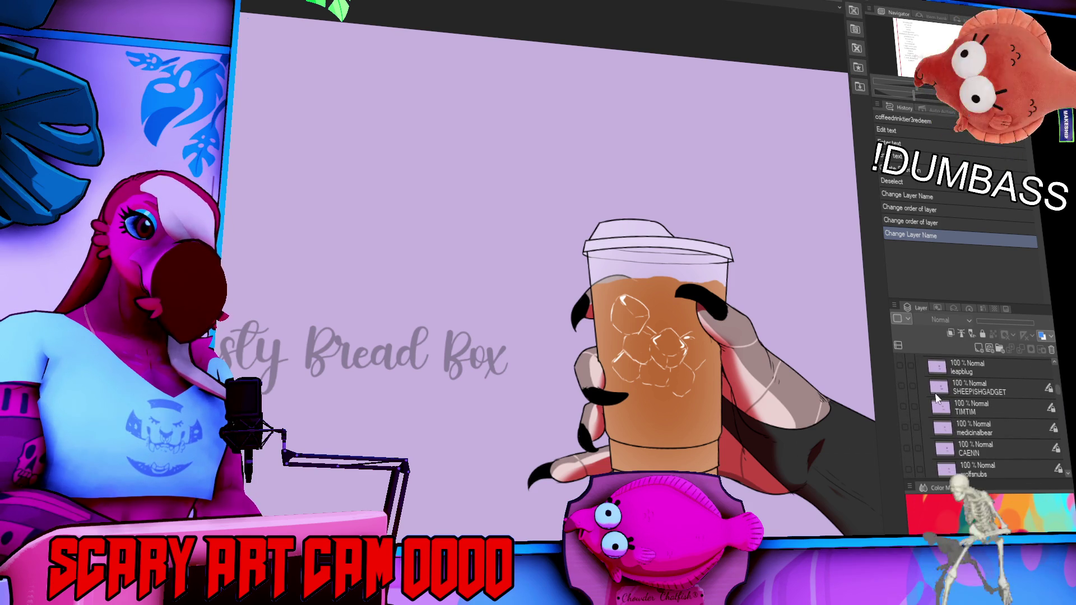
click(903, 386)
click(963, 387)
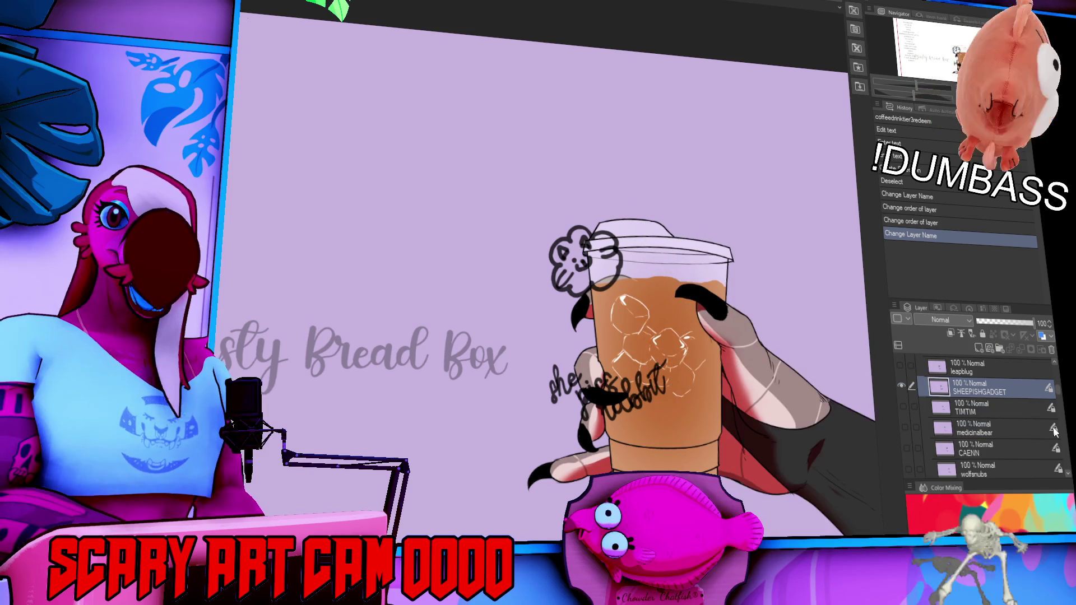
- Move the flower name layer into the marker folder and show the black SLEEVE band
scroll(942, 408, up, 5)
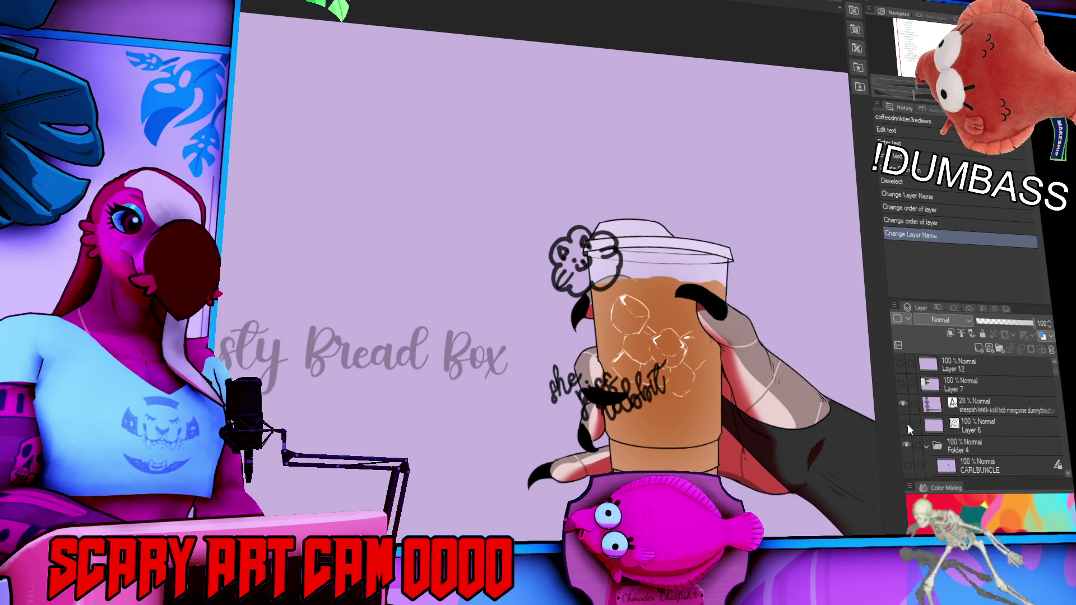
scroll(907, 424, down, 5)
scroll(918, 421, down, 5)
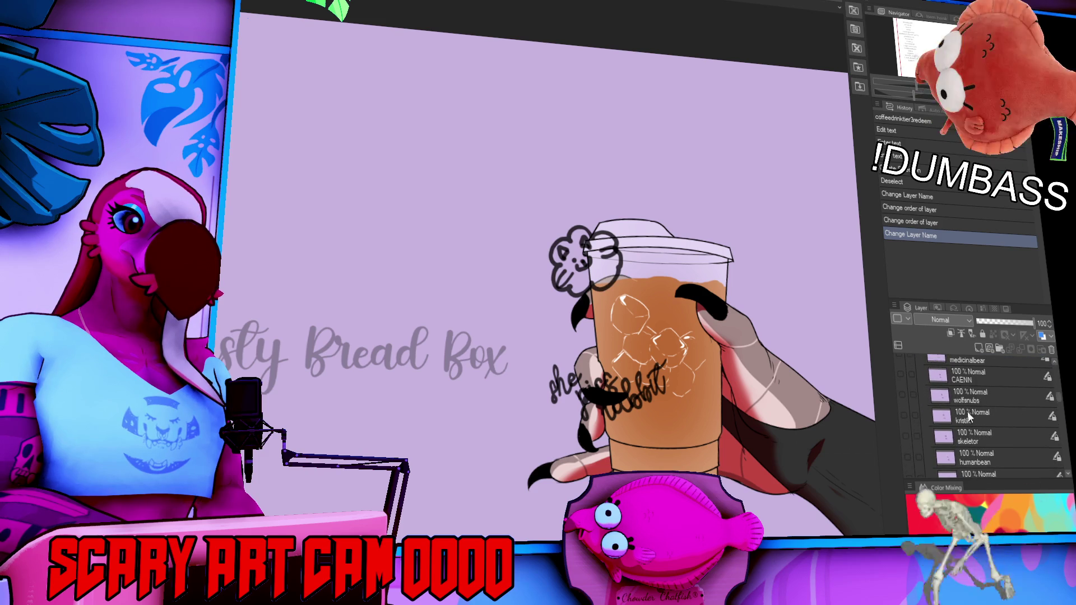
scroll(1012, 481, up, 5)
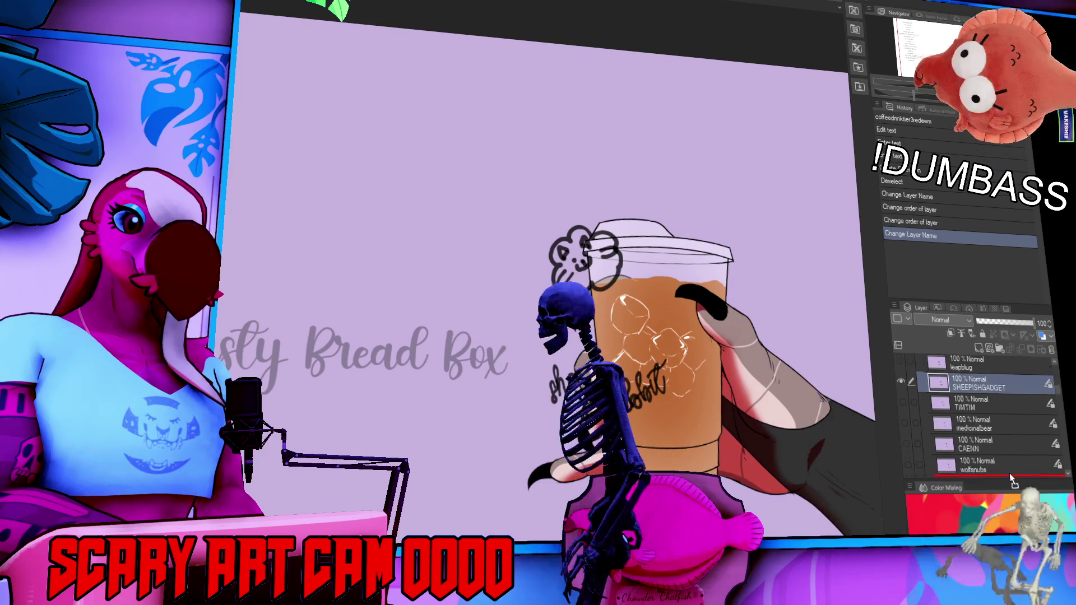
scroll(1013, 481, up, 5)
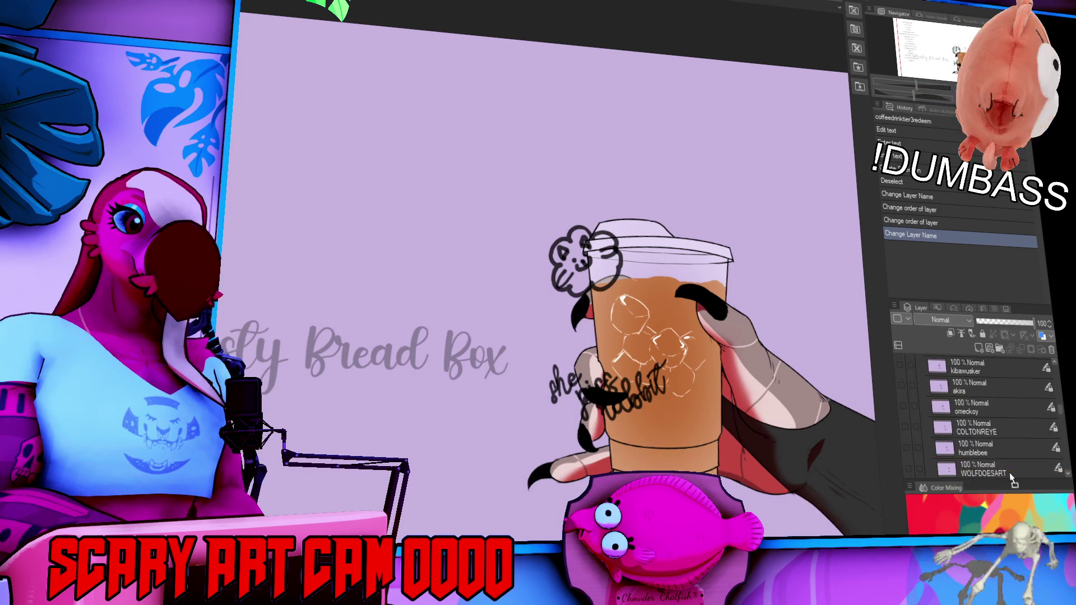
scroll(1012, 480, down, 5)
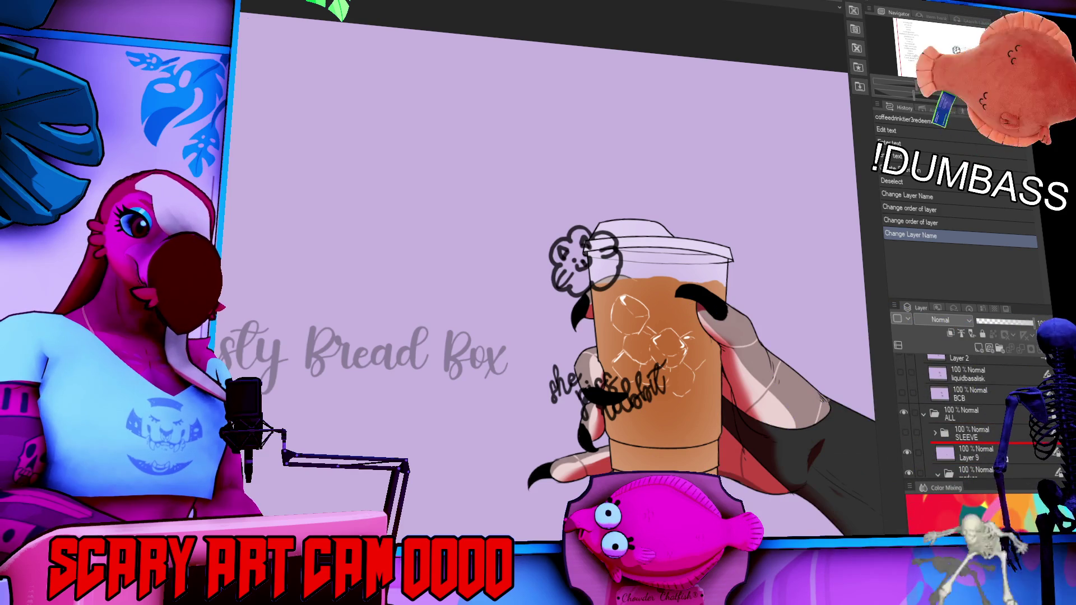
scroll(1004, 443, down, 5)
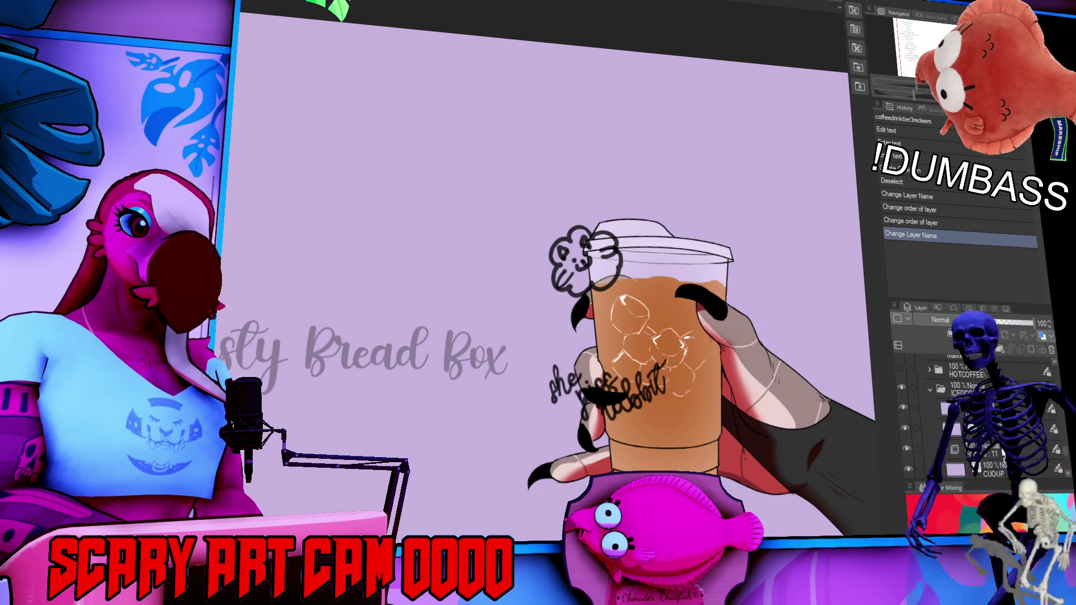
mouse_move(1004, 443)
mouse_down()
mouse_move(986, 370)
mouse_move(974, 419)
mouse_up()
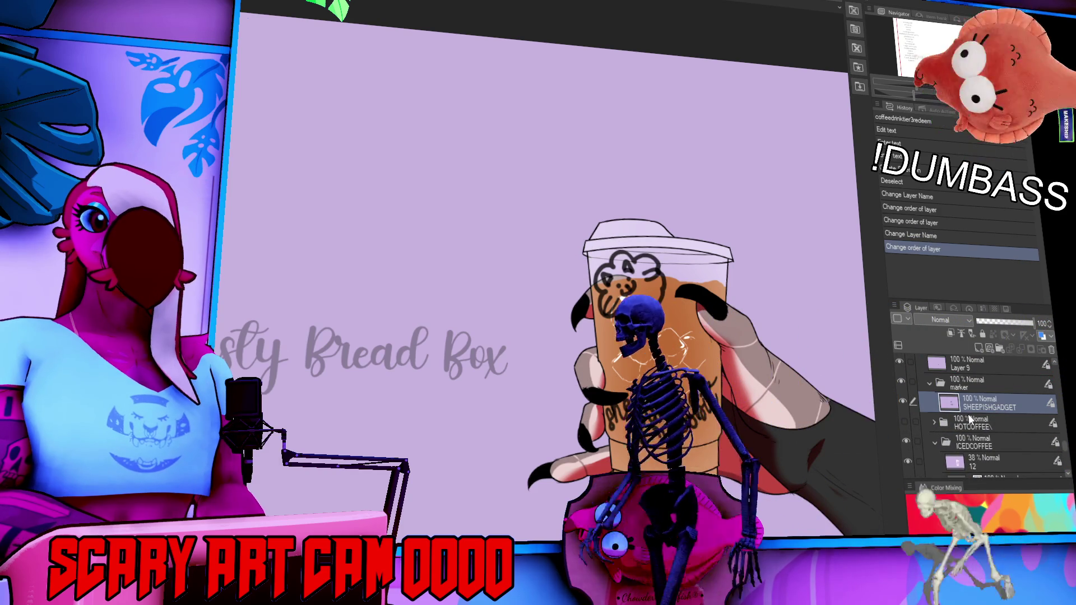
scroll(959, 410, up, 3)
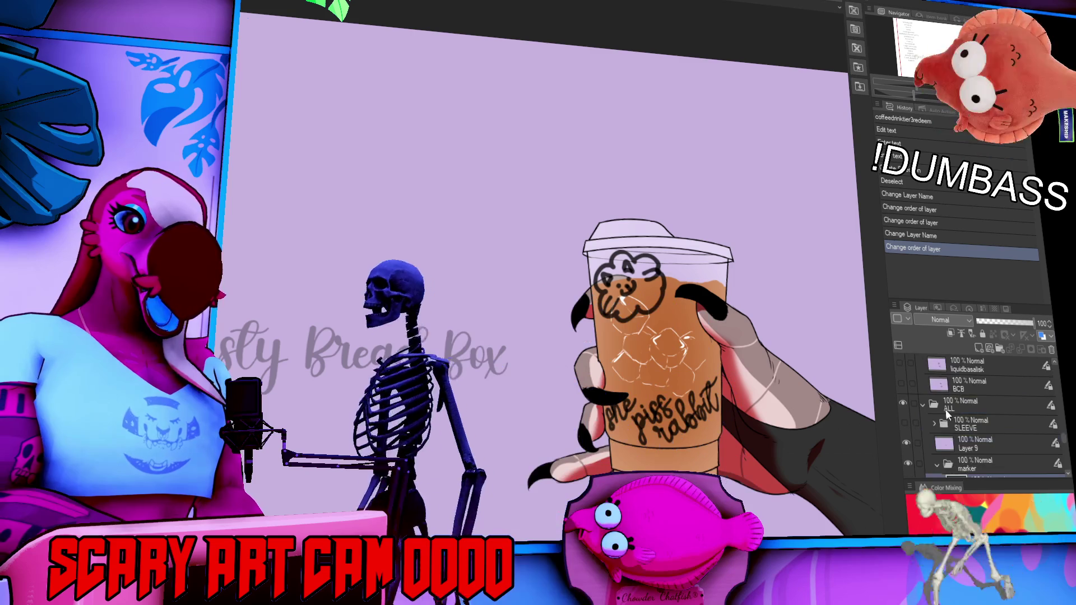
click(904, 423)
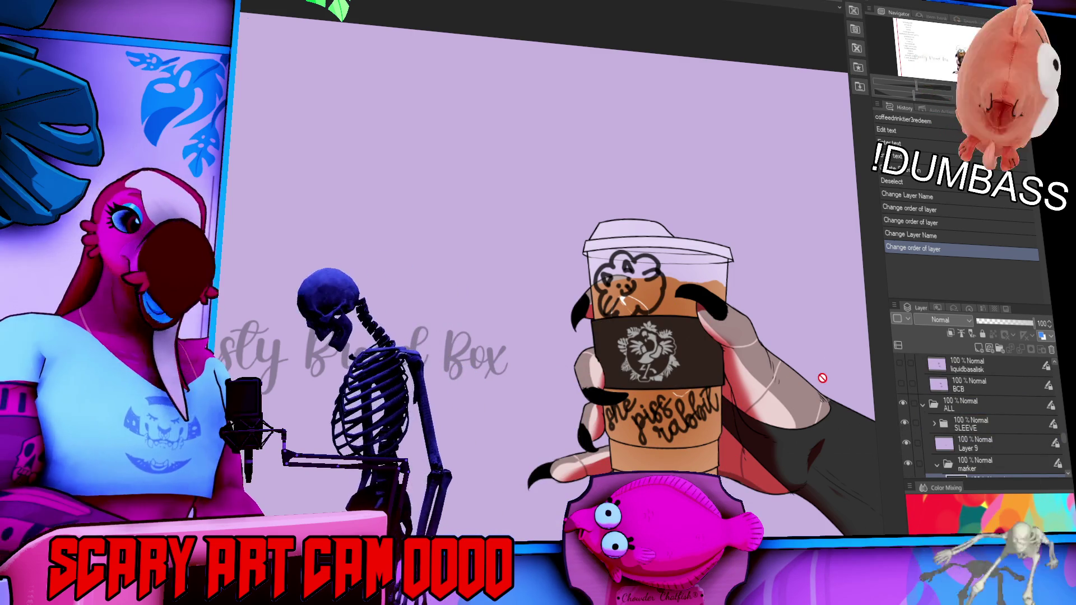
scroll(796, 388, up, 3)
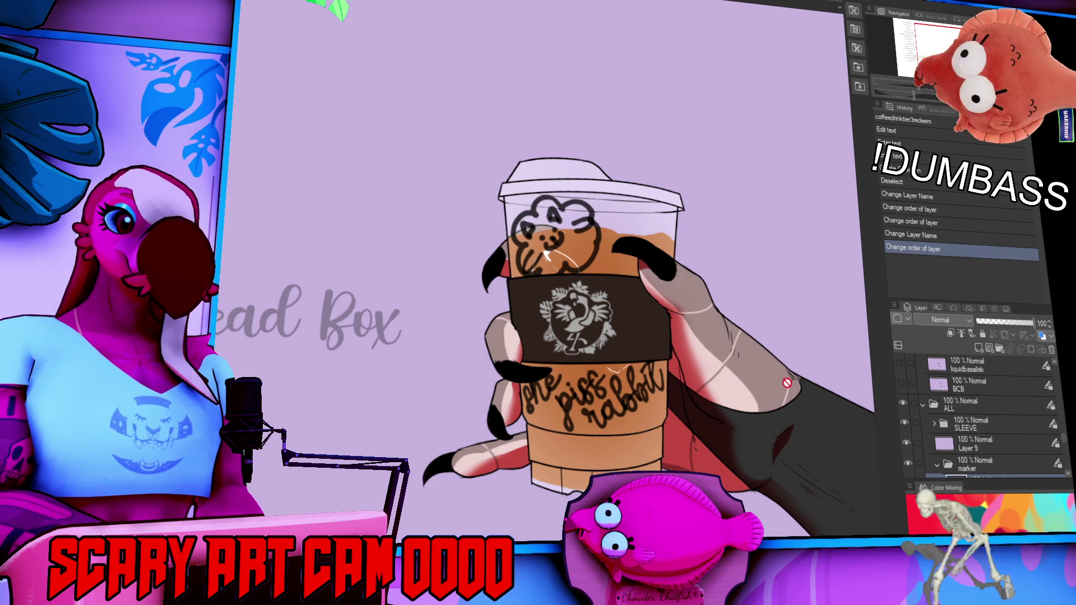
scroll(954, 411, up, 2)
scroll(953, 409, up, 3)
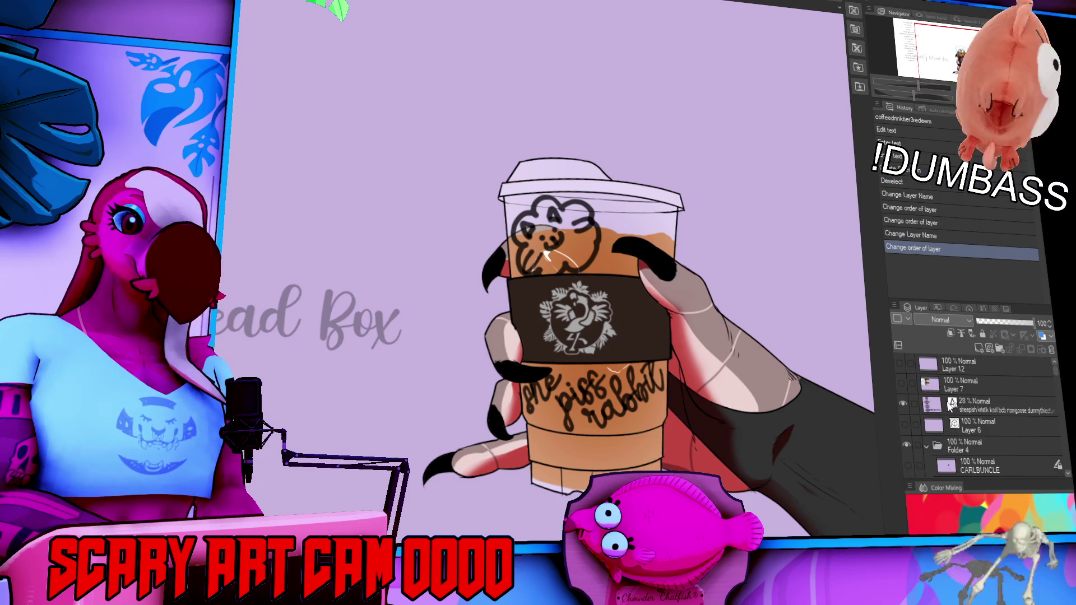
- Hide the grey watermark text layer and fit the whole canvas to the window with Ctrl+0
click(902, 403)
key(ctrl+0)
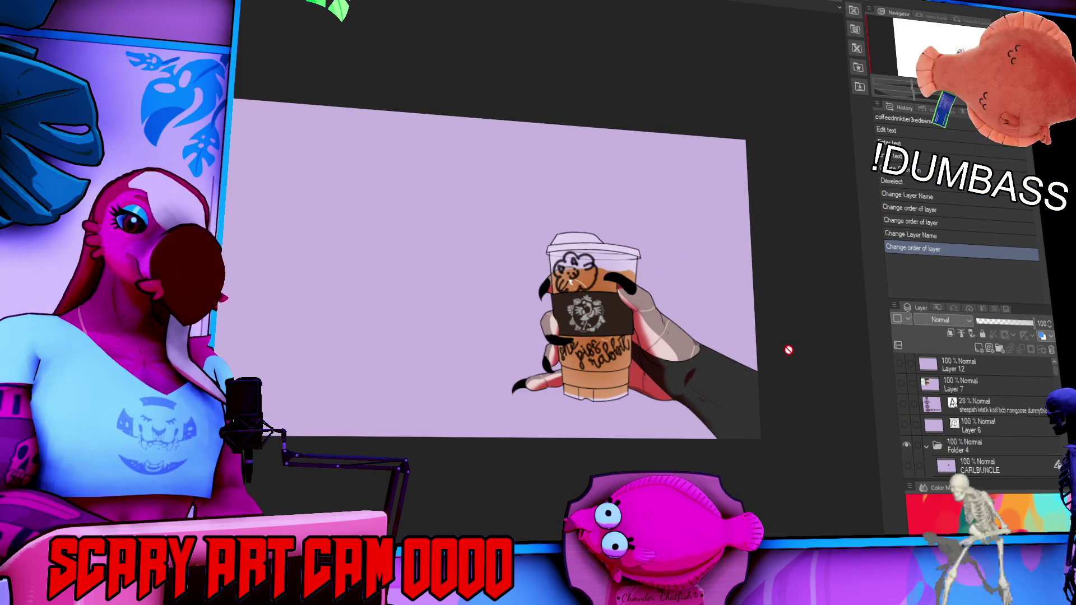
scroll(425, 215, up, 3)
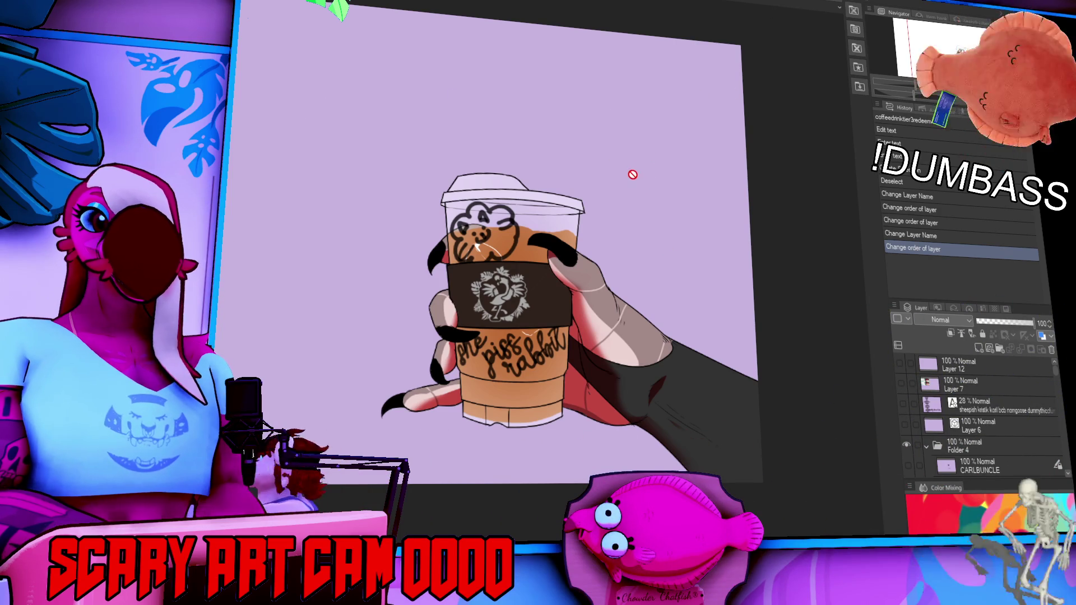
scroll(913, 406, down, 5)
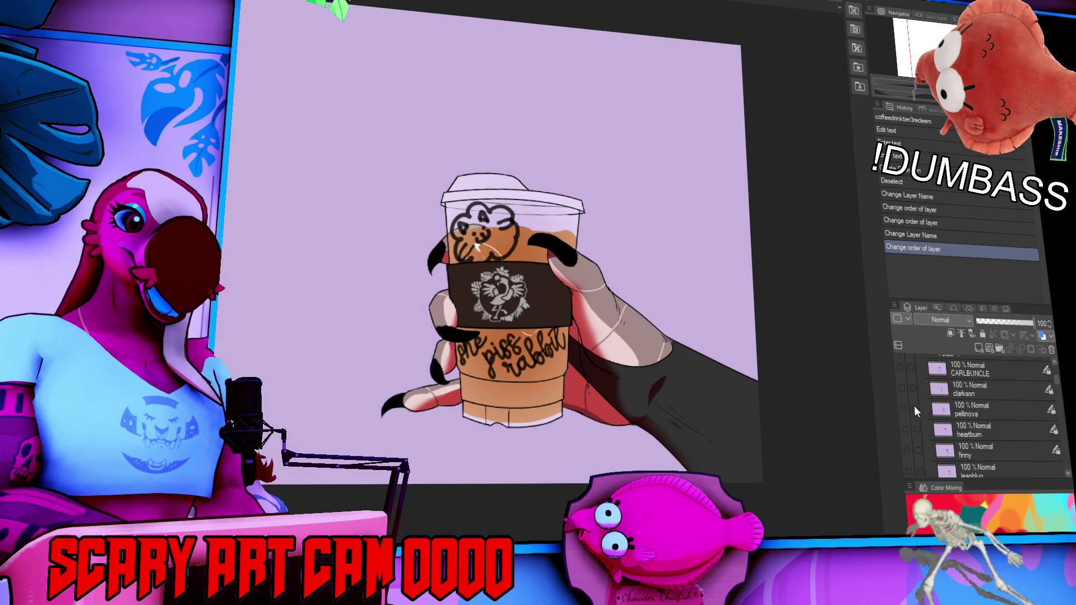
- Move the finished flower name layer out of the marker folder and hide it
scroll(914, 397, up, 1)
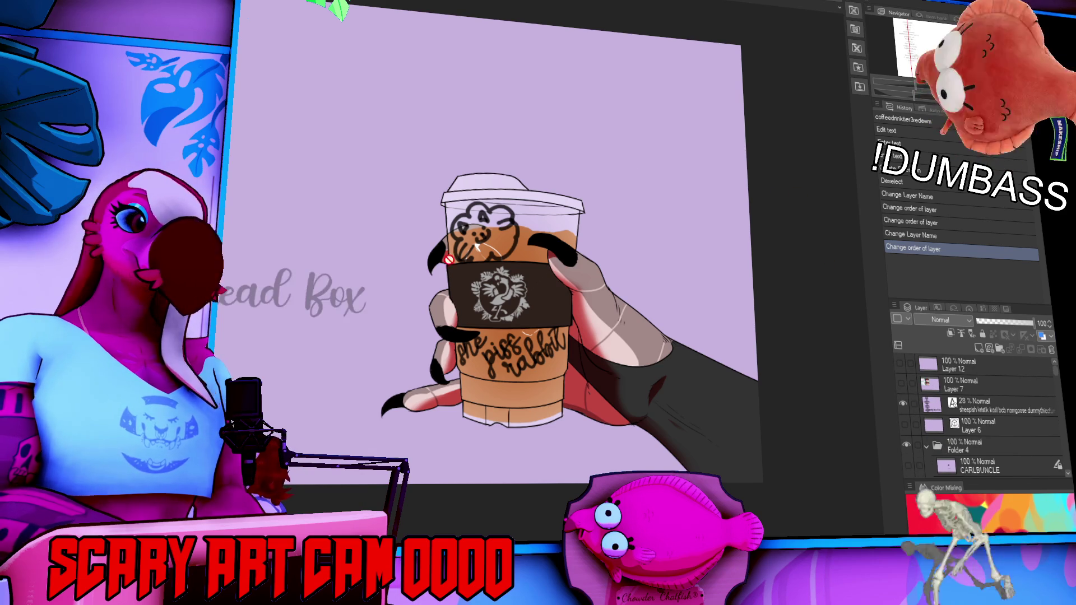
drag(584, 299, 512, 265)
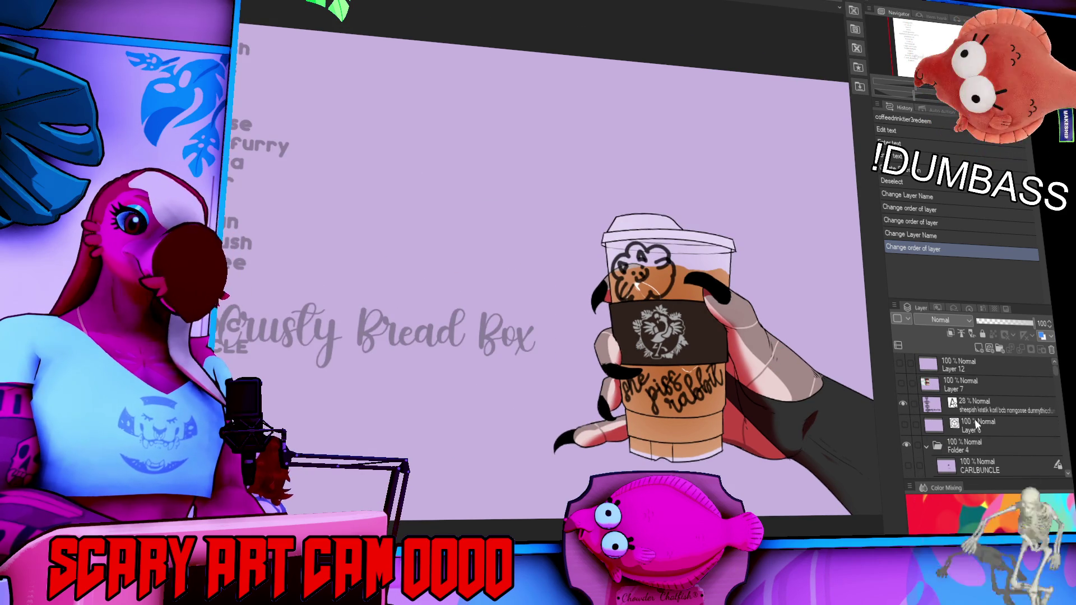
scroll(953, 414, down, 2)
scroll(931, 415, down, 5)
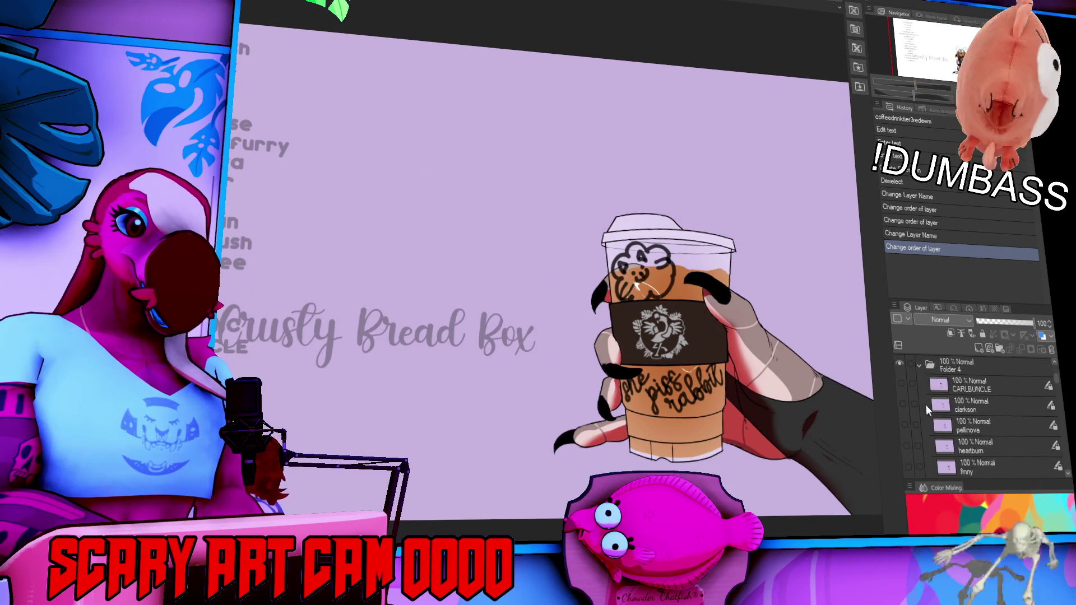
scroll(947, 435, down, 6)
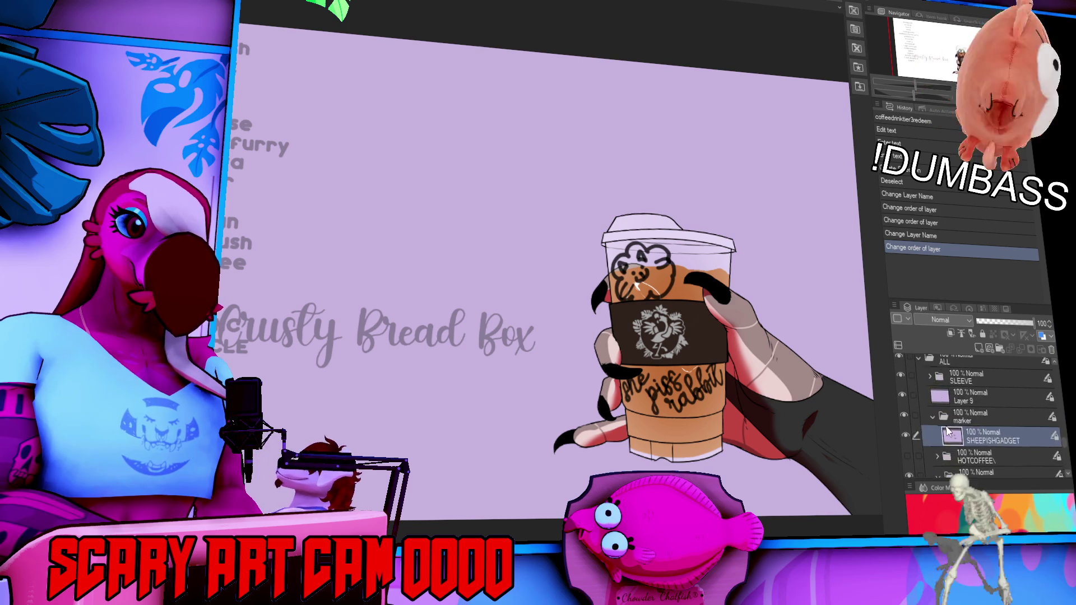
drag(982, 375, 982, 370)
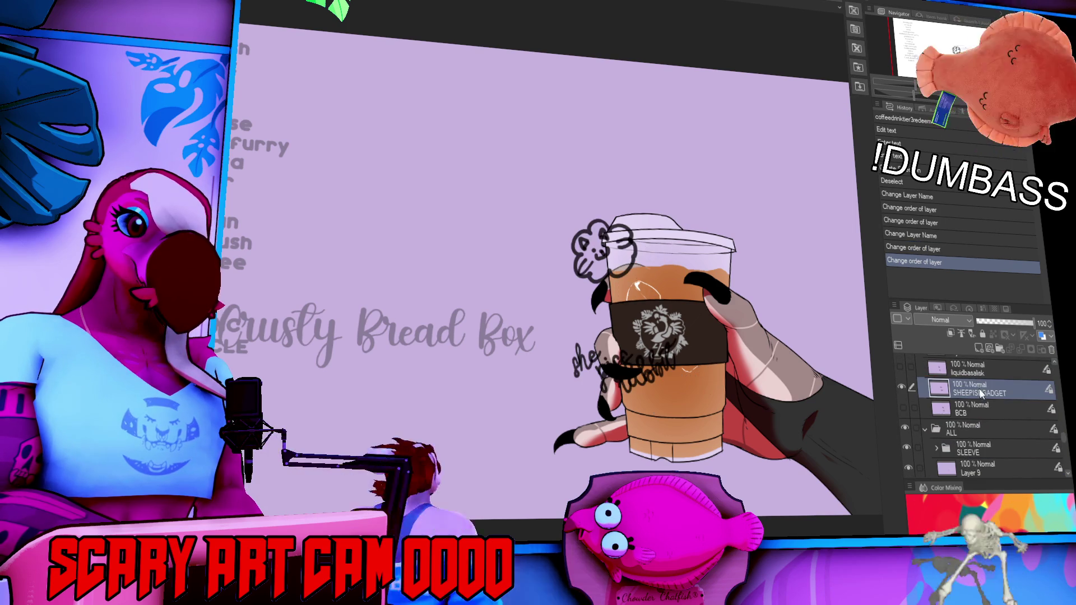
click(903, 404)
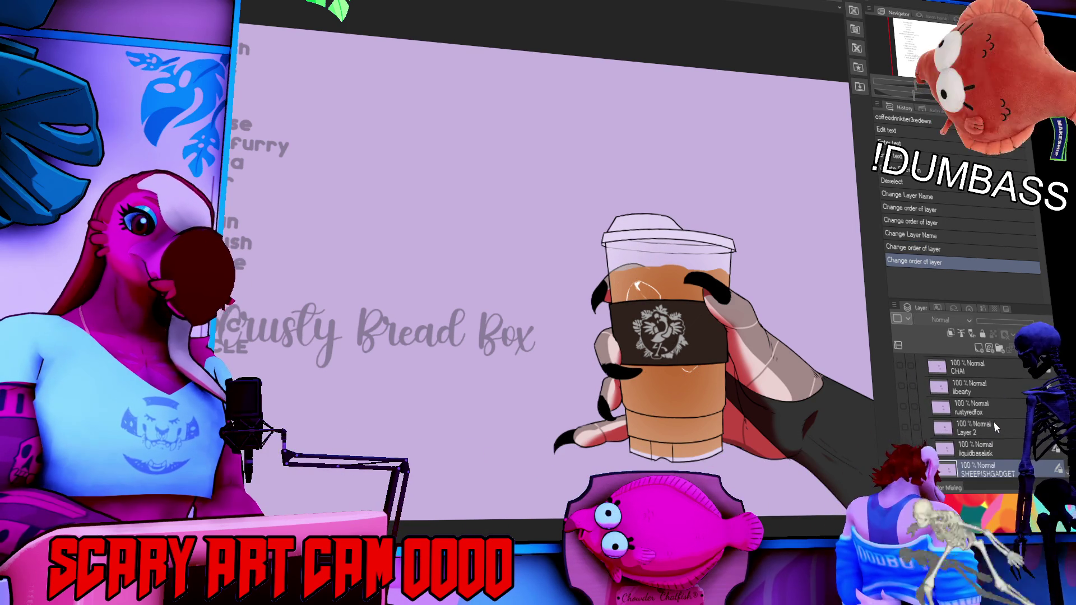
- Show Layer 2's rough doodle-and-name sketch and make it the active layer
scroll(995, 426, up, 2)
click(974, 456)
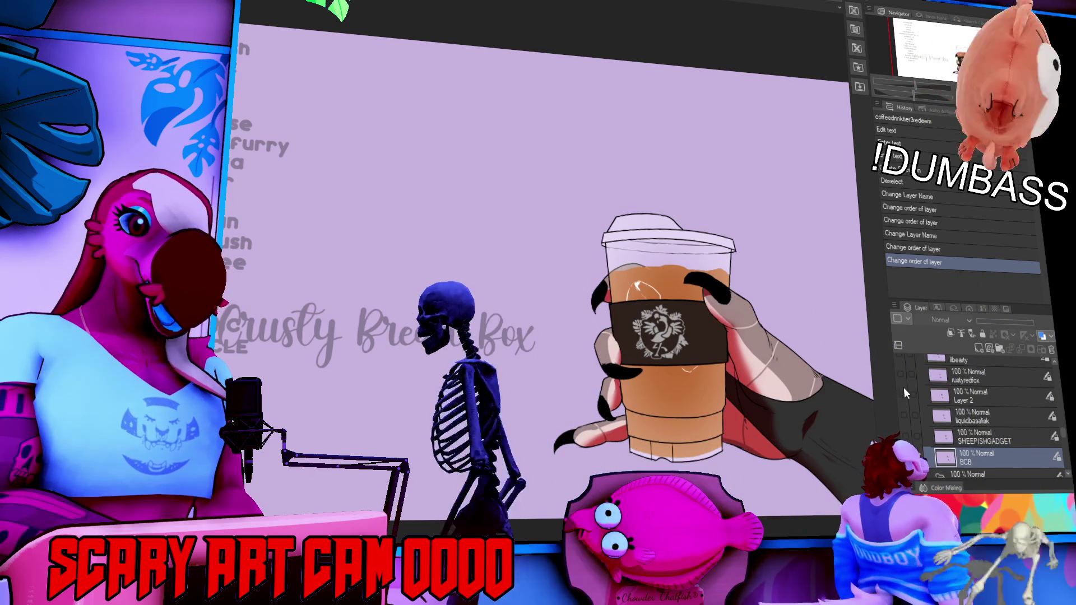
click(903, 391)
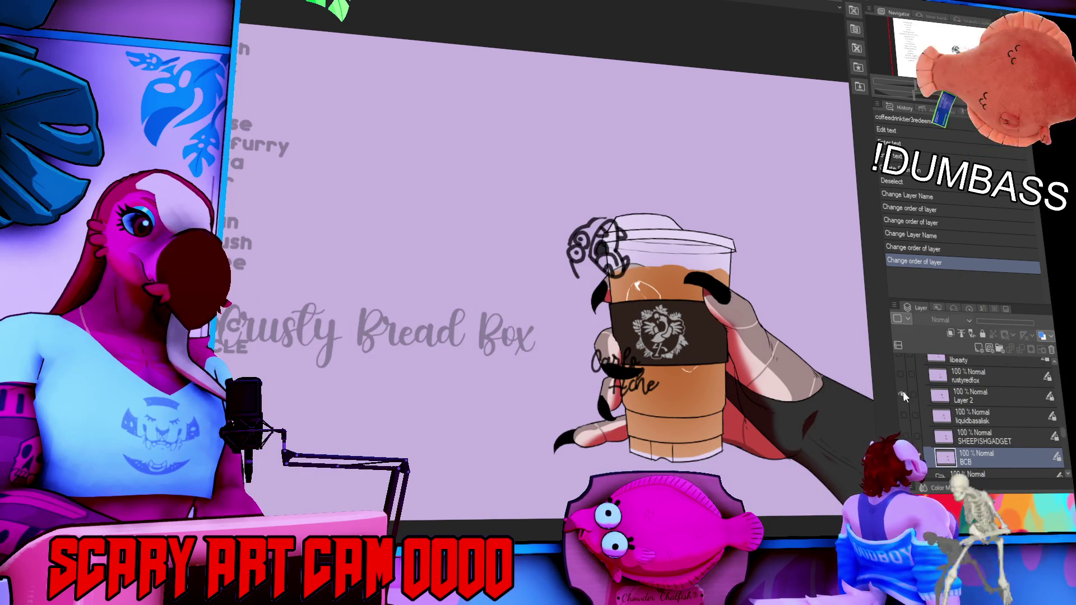
click(967, 395)
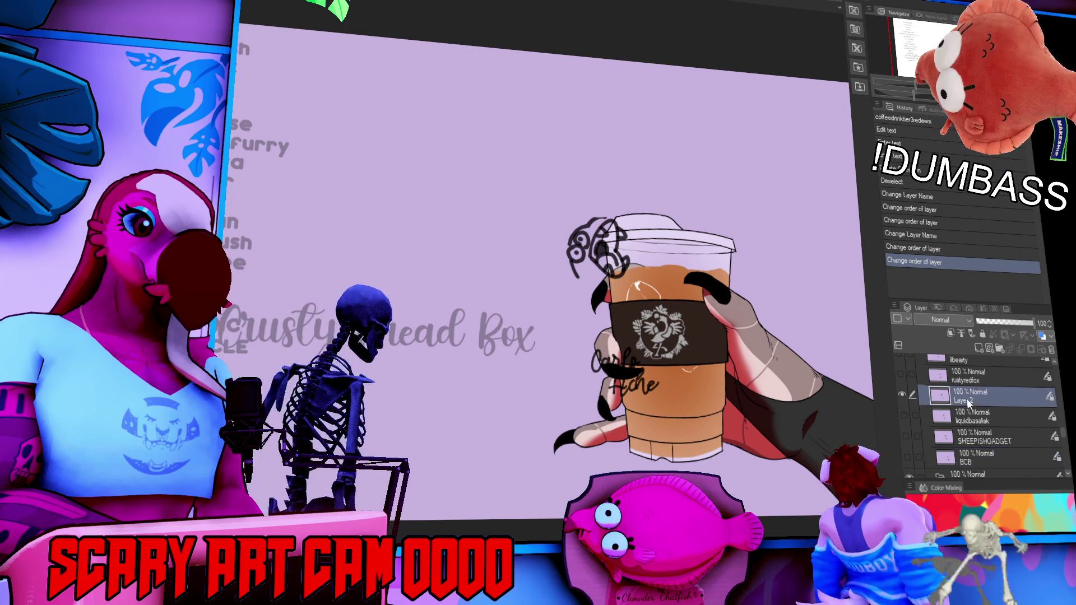
- Rename Layer 2 to 'korl', hide it, and show the next viewer's doodle sketch
double_click(966, 399)
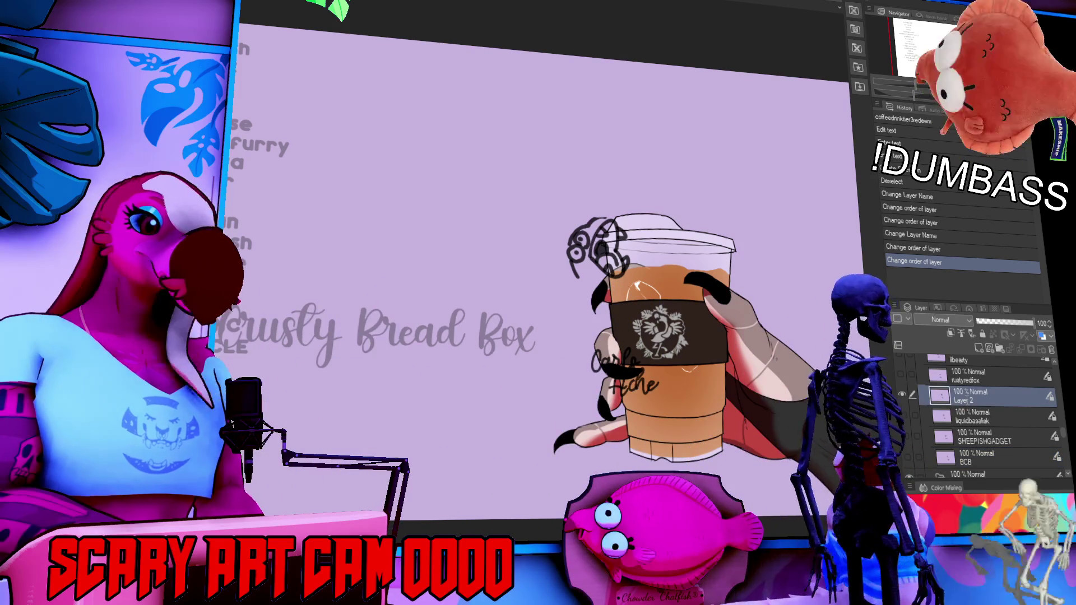
text(korl)
key(Return)
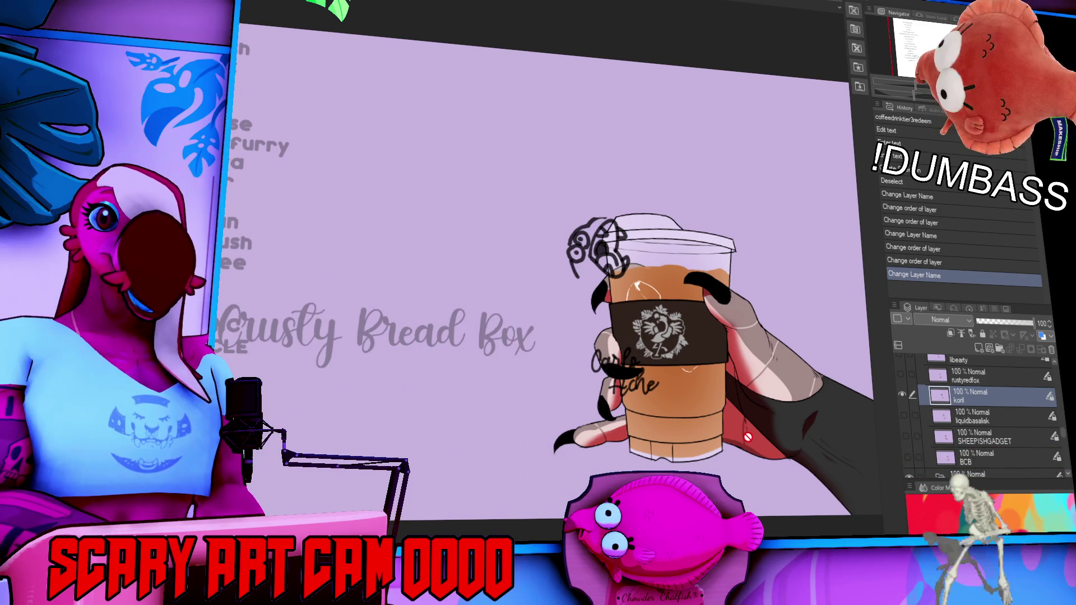
click(904, 393)
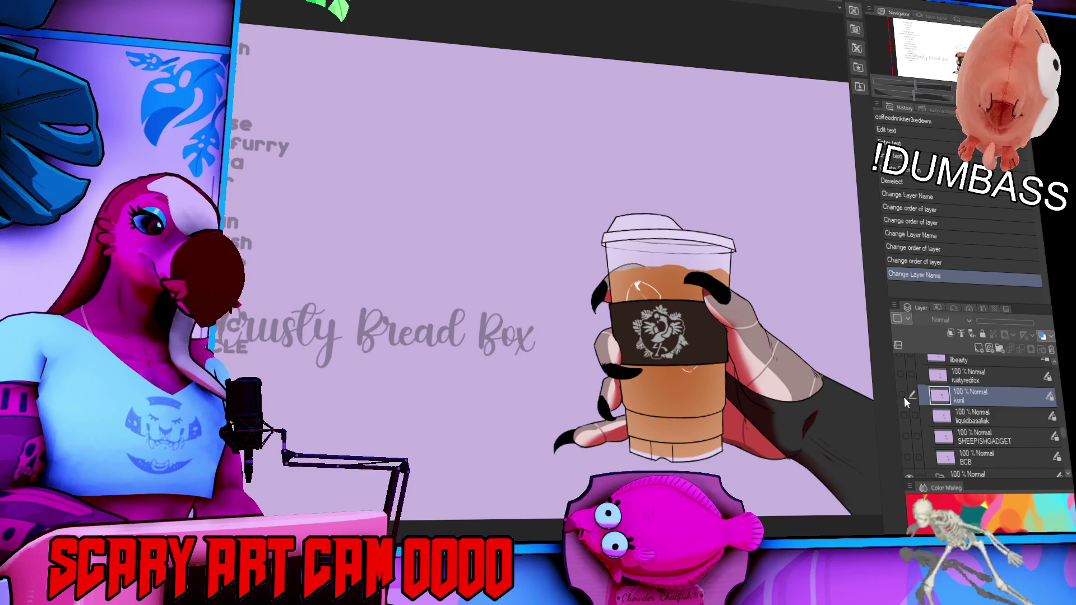
click(908, 455)
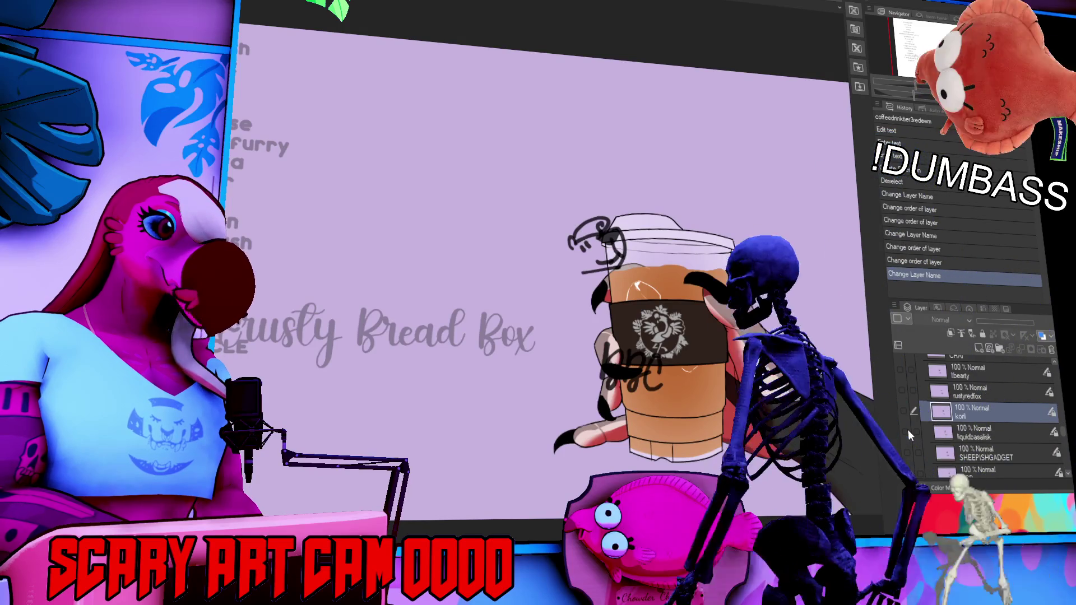
scroll(909, 429, up, 1)
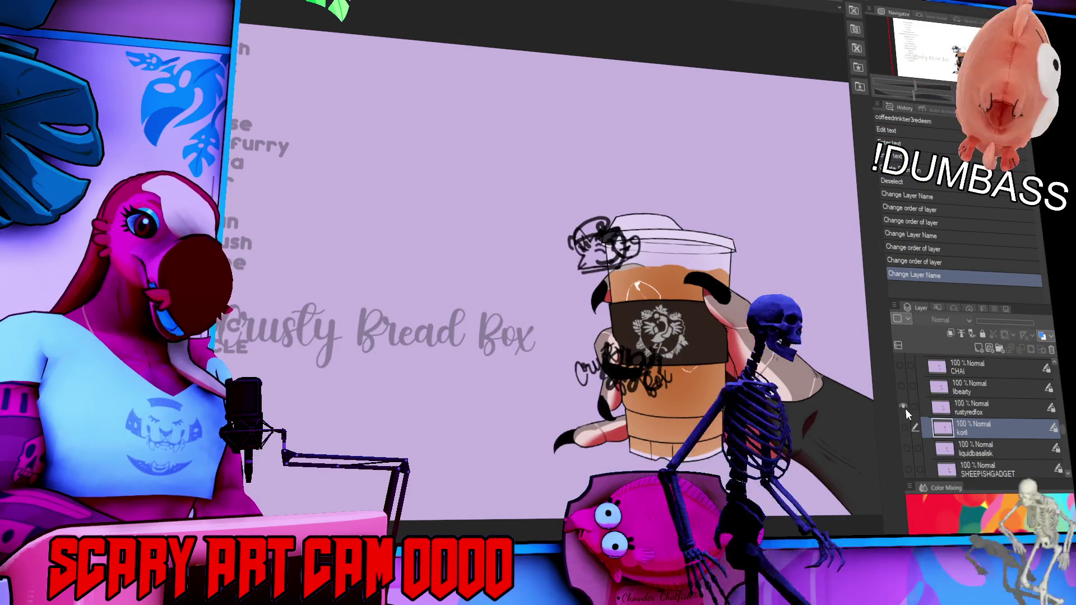
scroll(907, 416, up, 3)
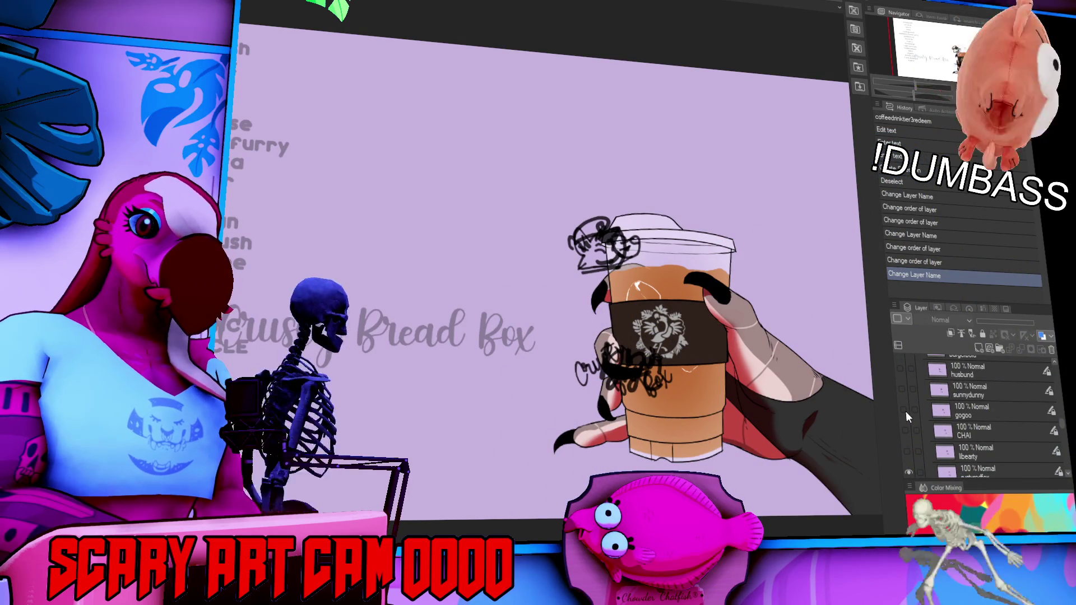
scroll(906, 411, up, 1)
scroll(906, 412, up, 2)
click(903, 375)
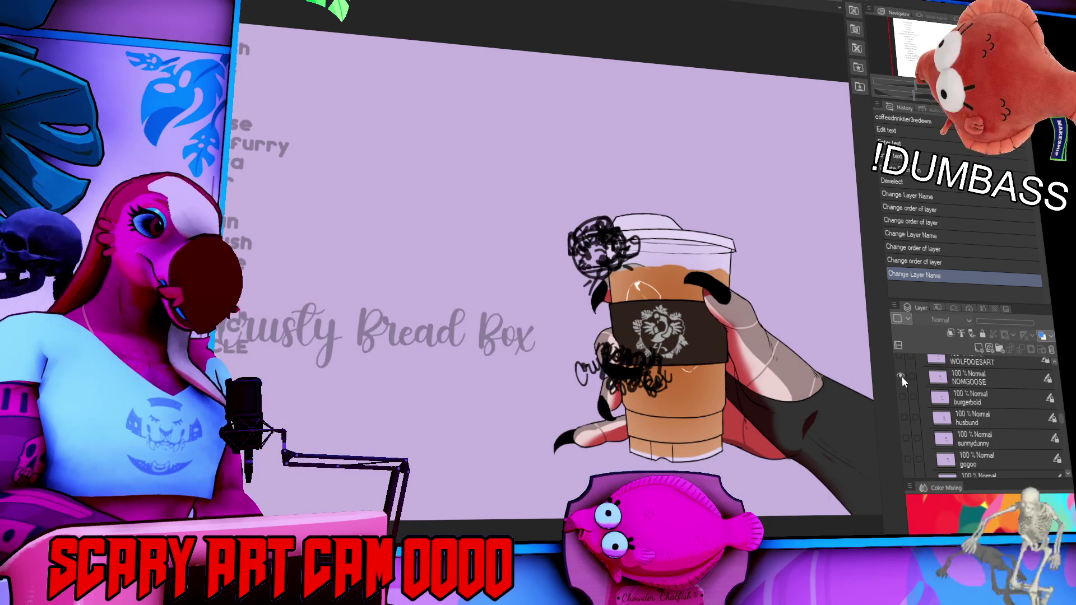
scroll(902, 376, up, 1)
scroll(900, 385, up, 3)
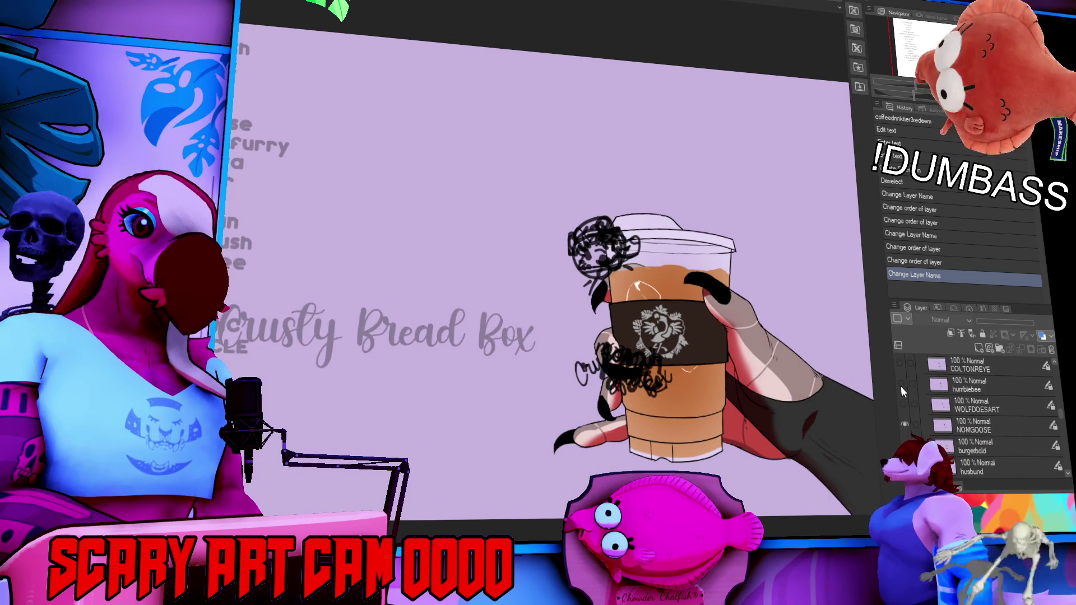
scroll(901, 389, up, 1)
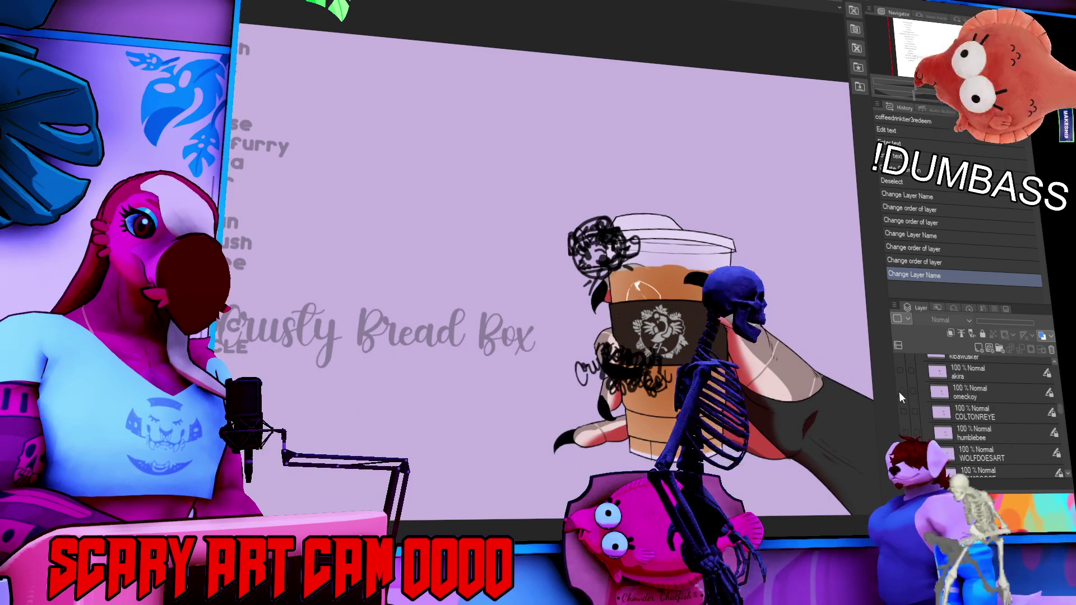
scroll(902, 387, up, 3)
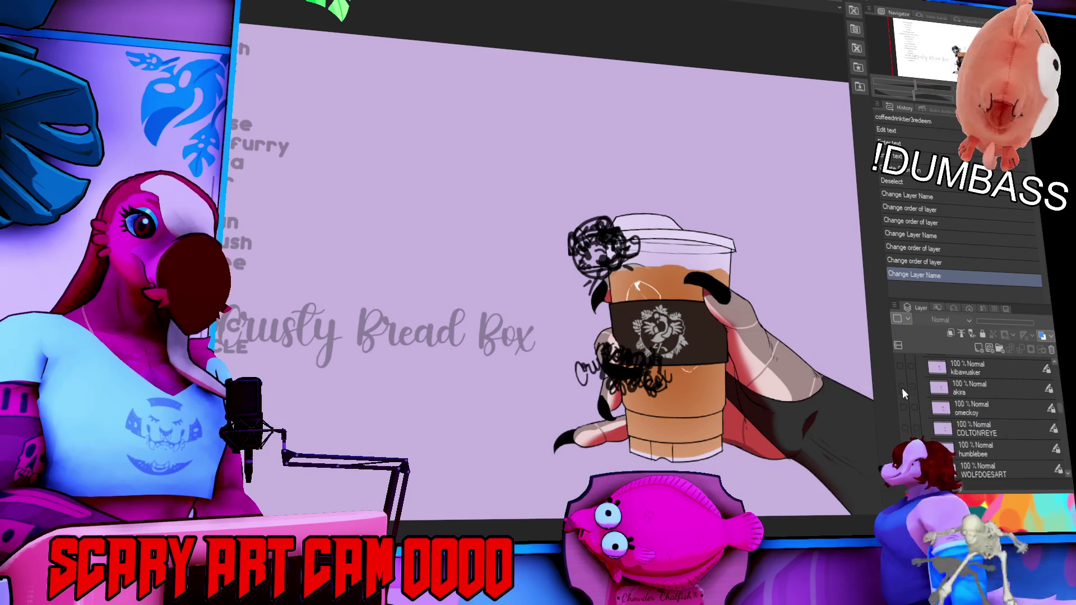
click(903, 400)
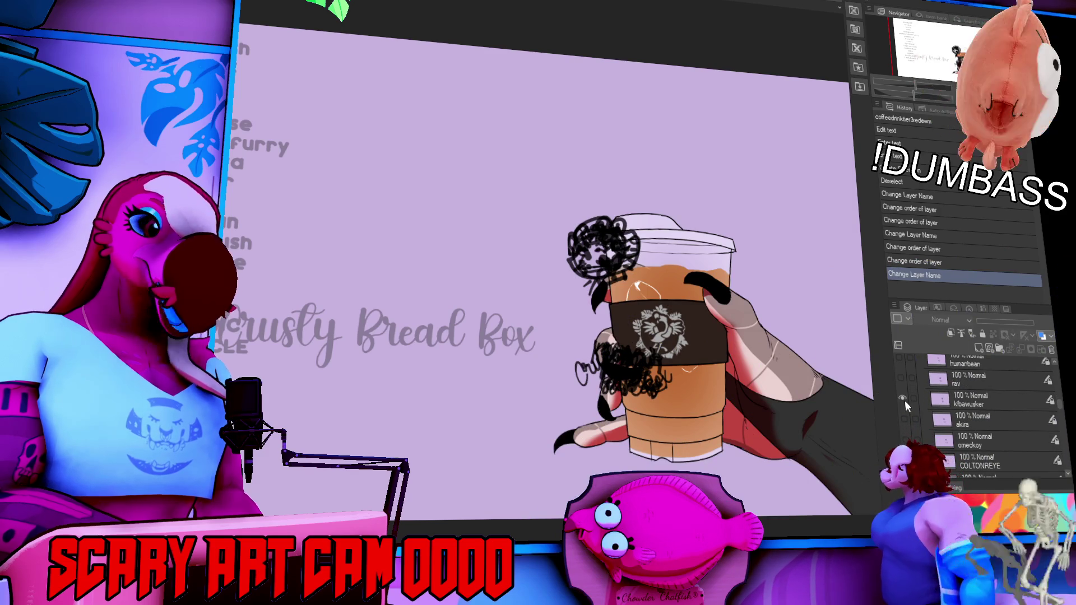
- Make the CARLBUNCLE name layer visible, adding its black scribbles to the cup
scroll(905, 402, up, 1)
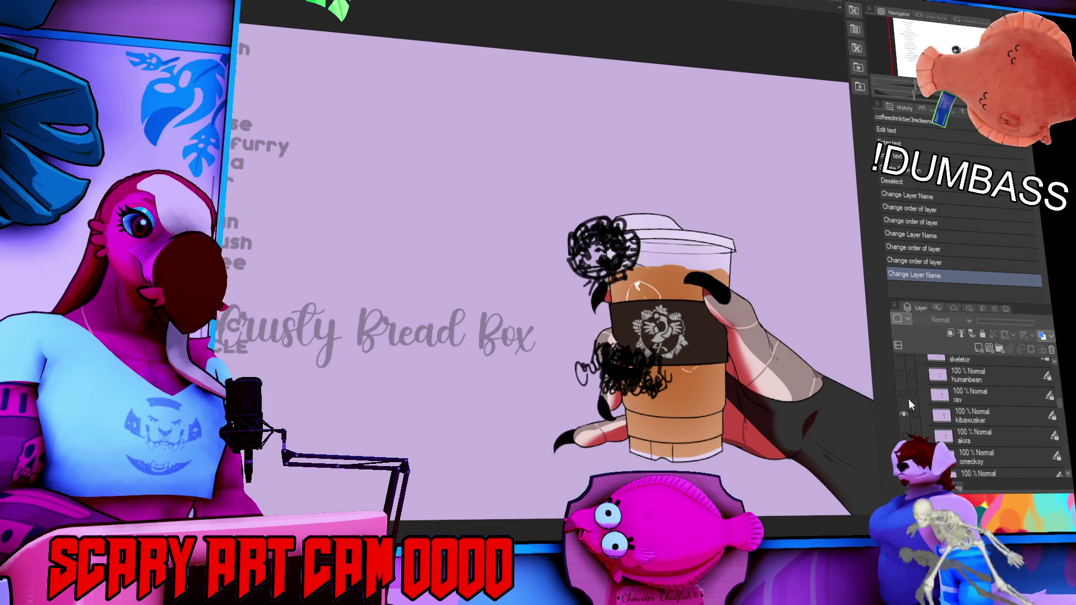
scroll(908, 401, up, 2)
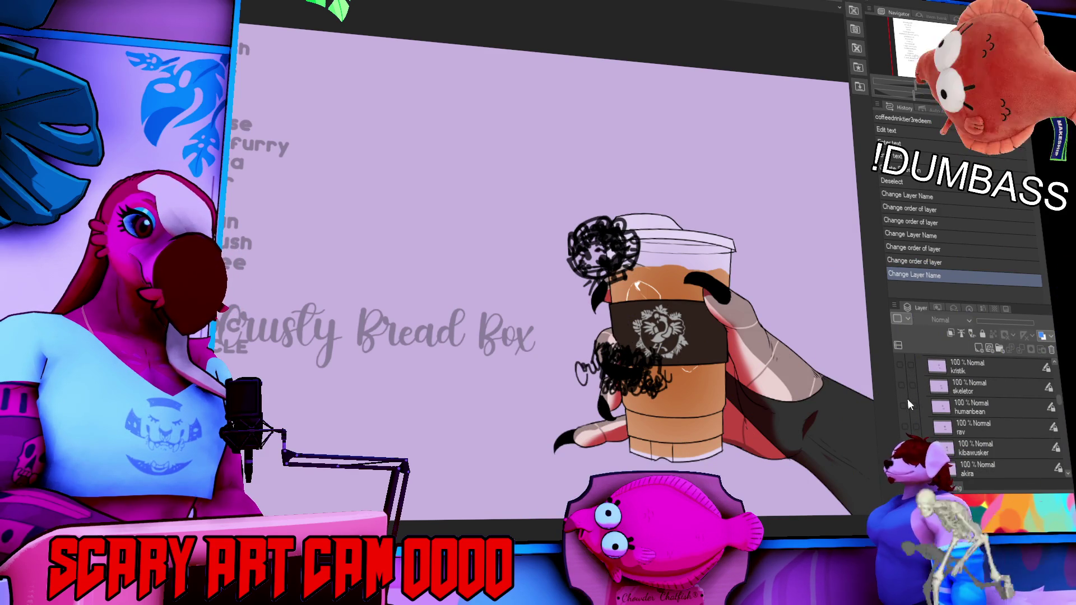
scroll(908, 402, up, 1)
scroll(907, 399, up, 3)
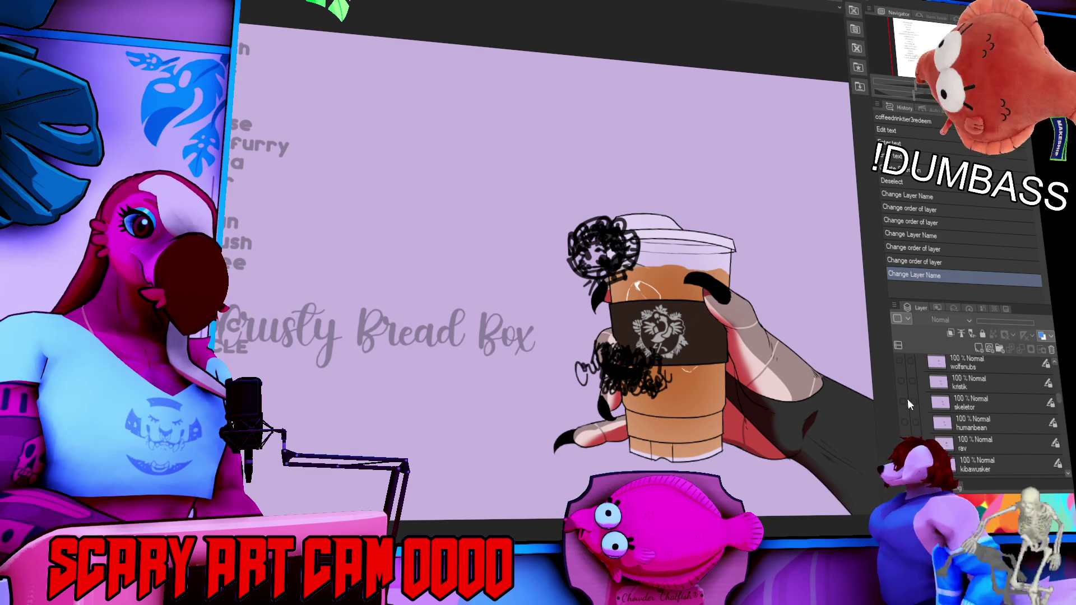
scroll(907, 398, up, 3)
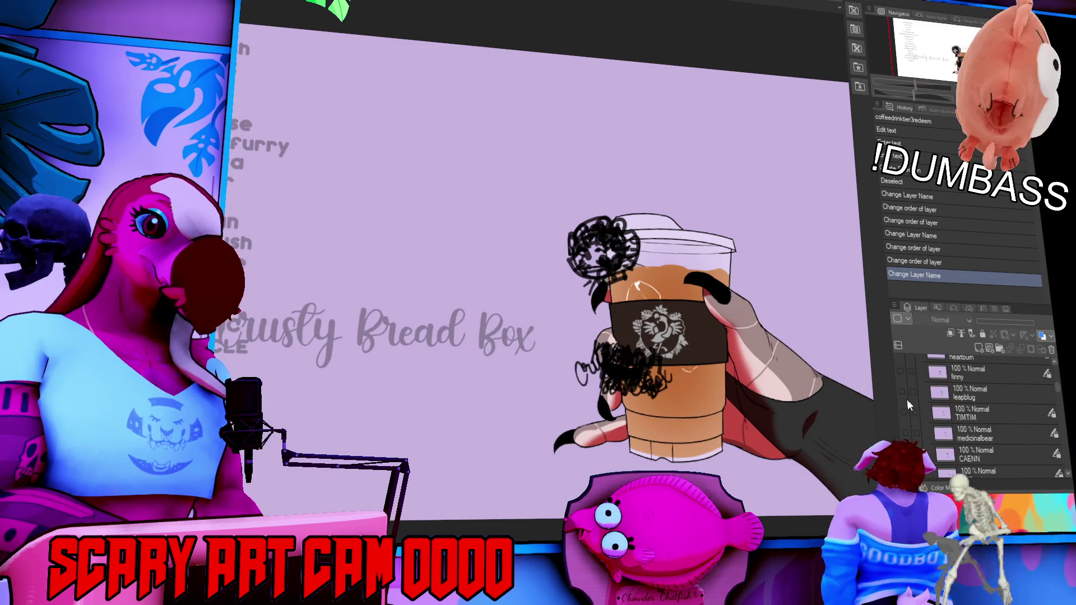
scroll(907, 399, up, 4)
scroll(906, 401, up, 6)
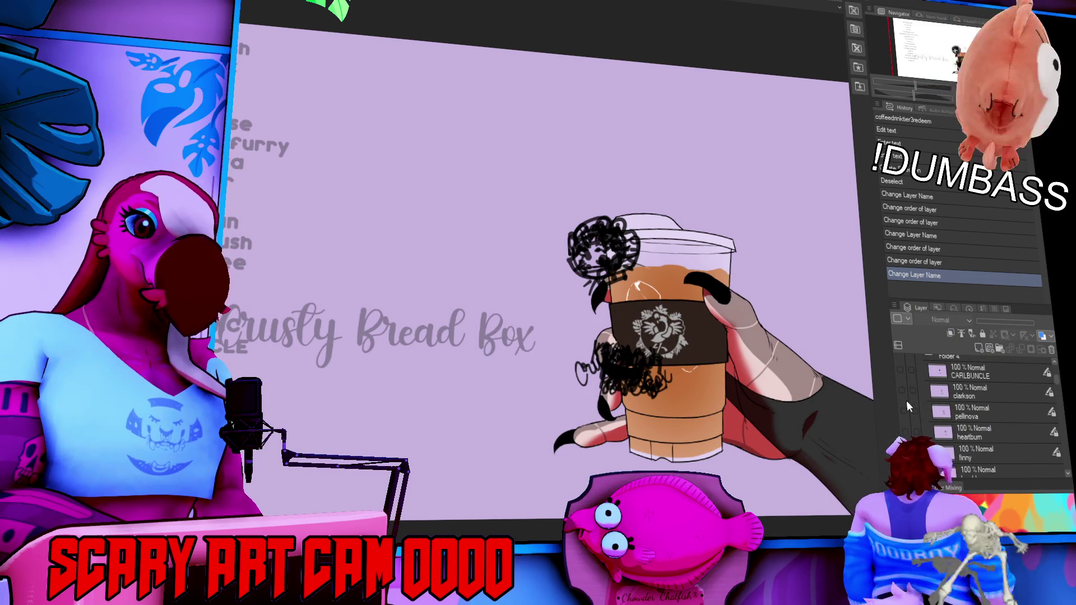
scroll(925, 415, down, 5)
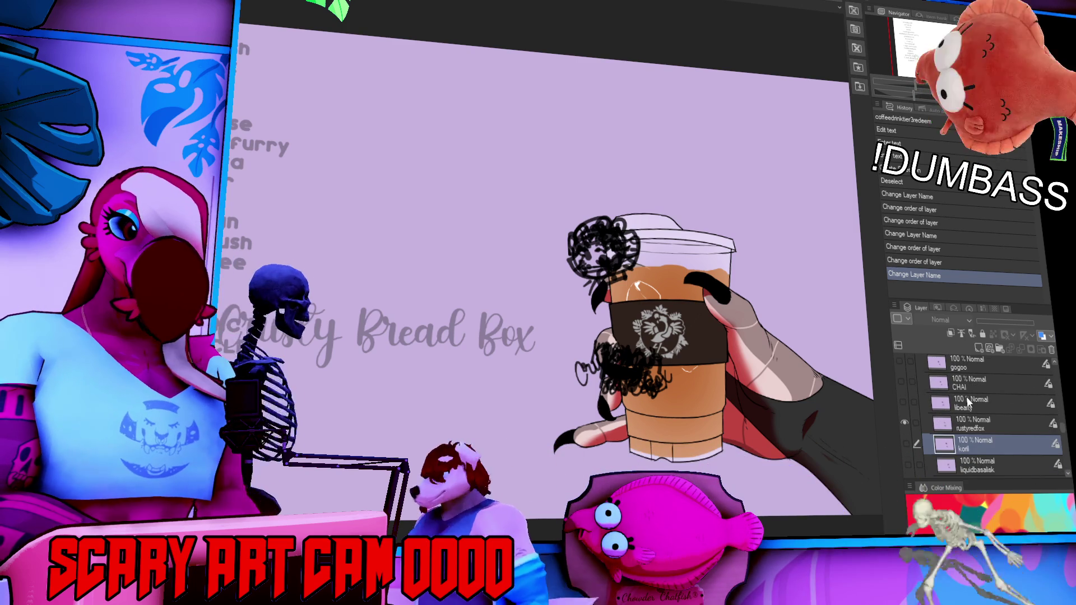
scroll(974, 402, down, 3)
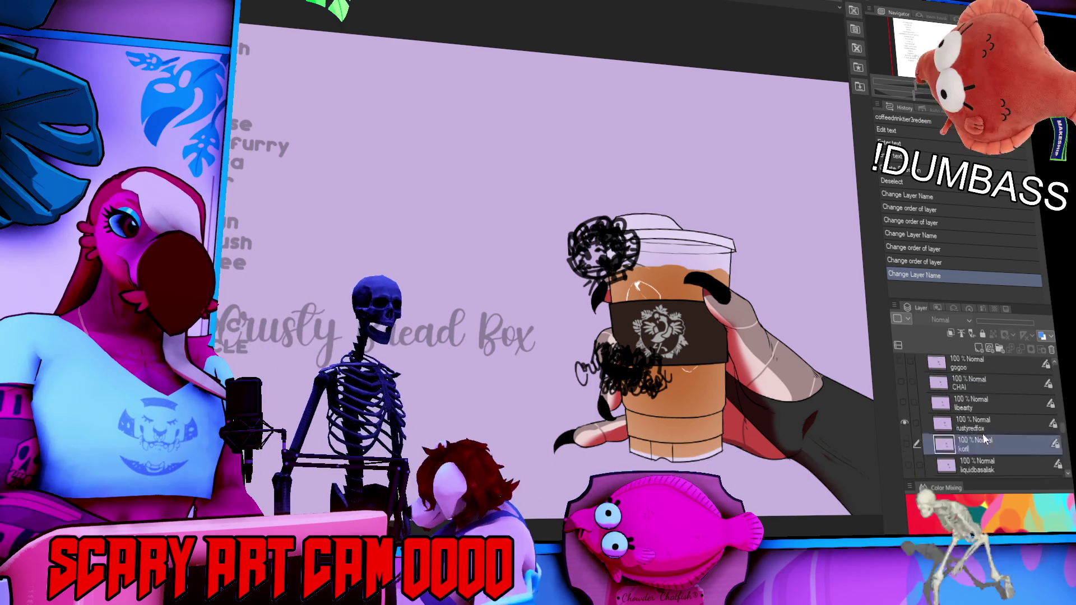
scroll(983, 432, down, 5)
scroll(991, 458, down, 5)
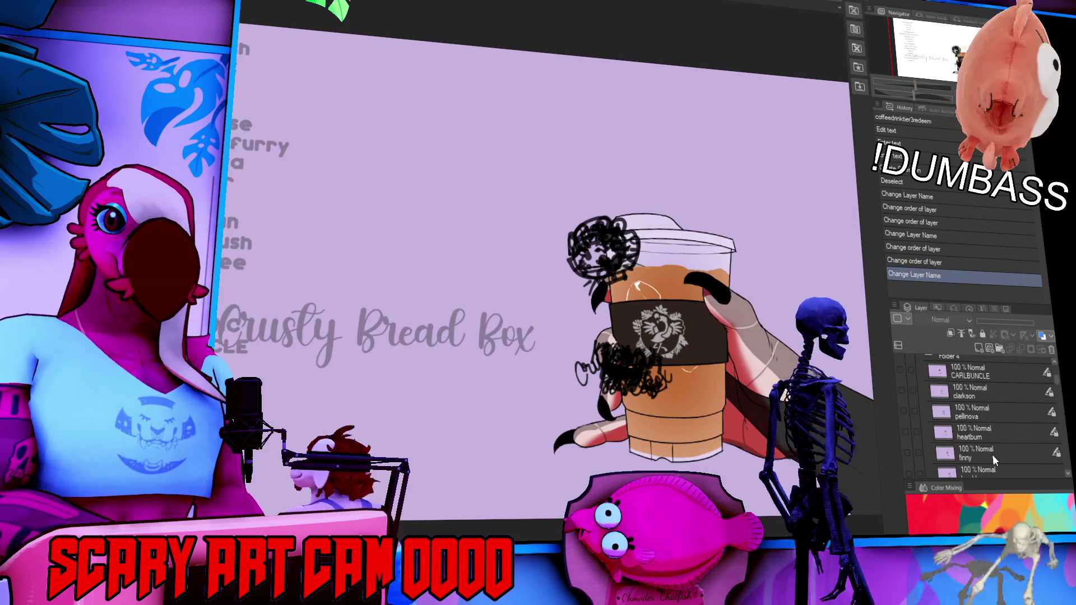
scroll(994, 455, up, 1)
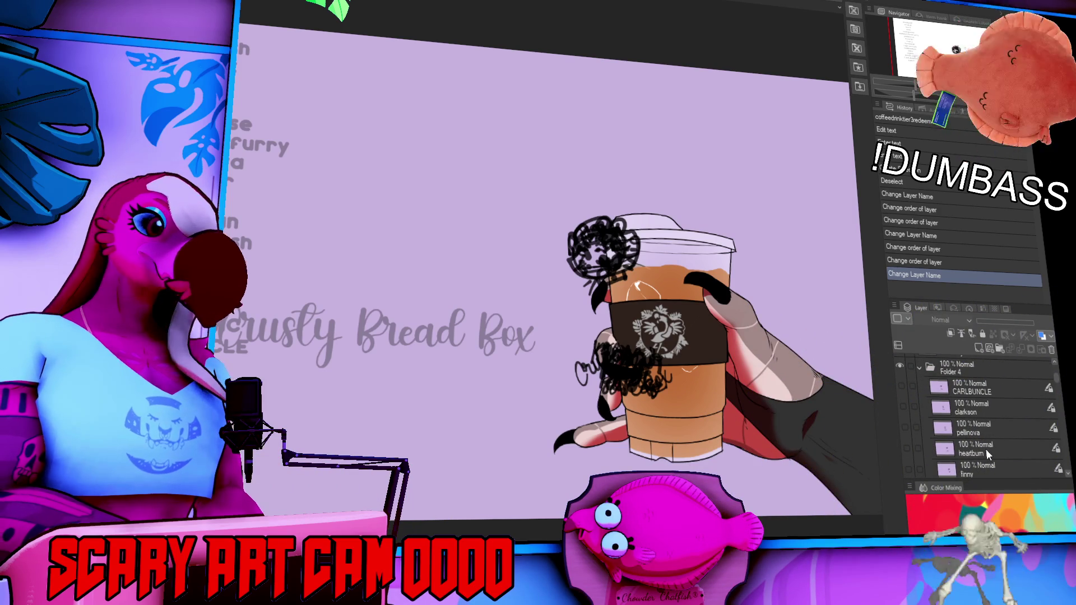
click(901, 386)
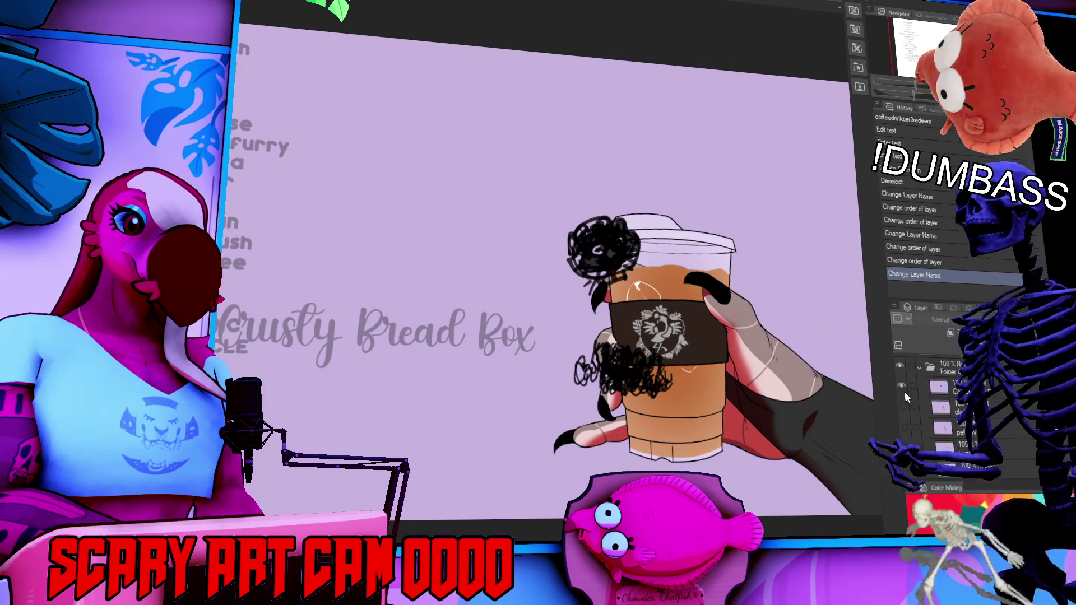
scroll(905, 392, down, 3)
scroll(905, 392, down, 4)
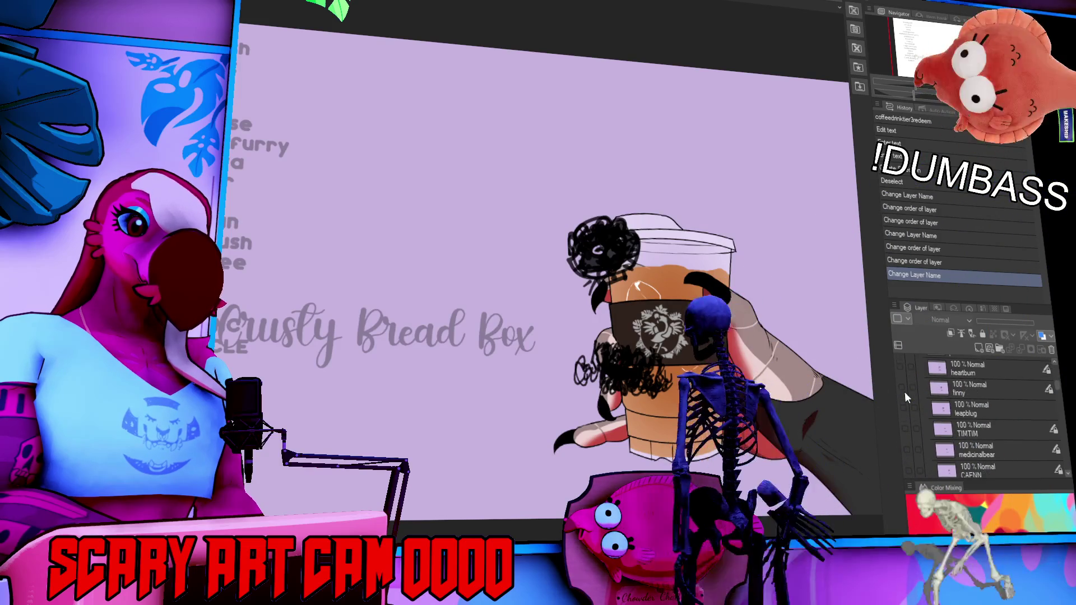
scroll(906, 406, down, 4)
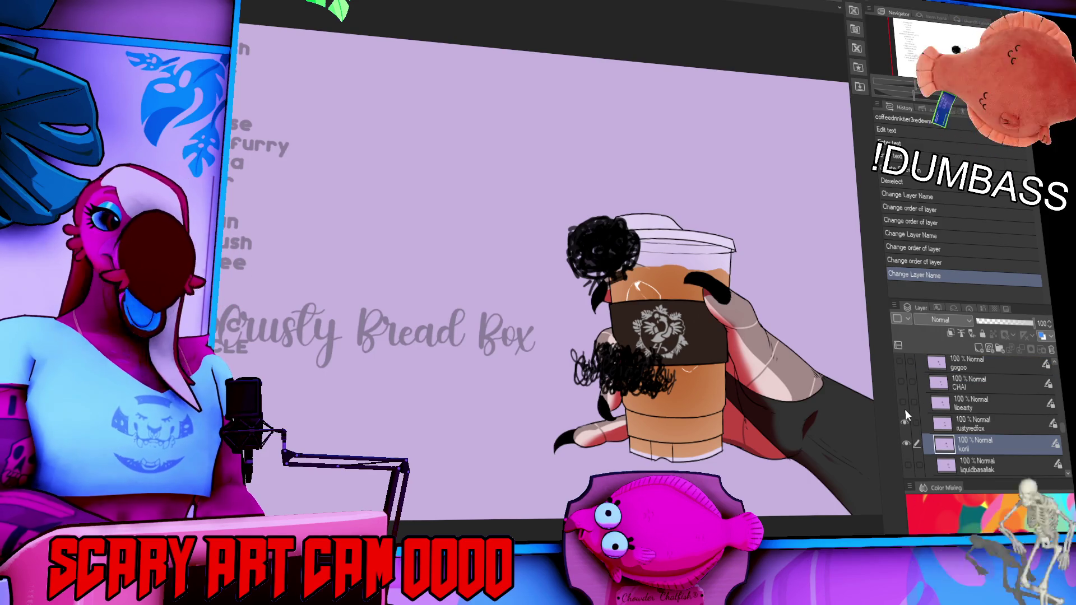
scroll(906, 409, up, 3)
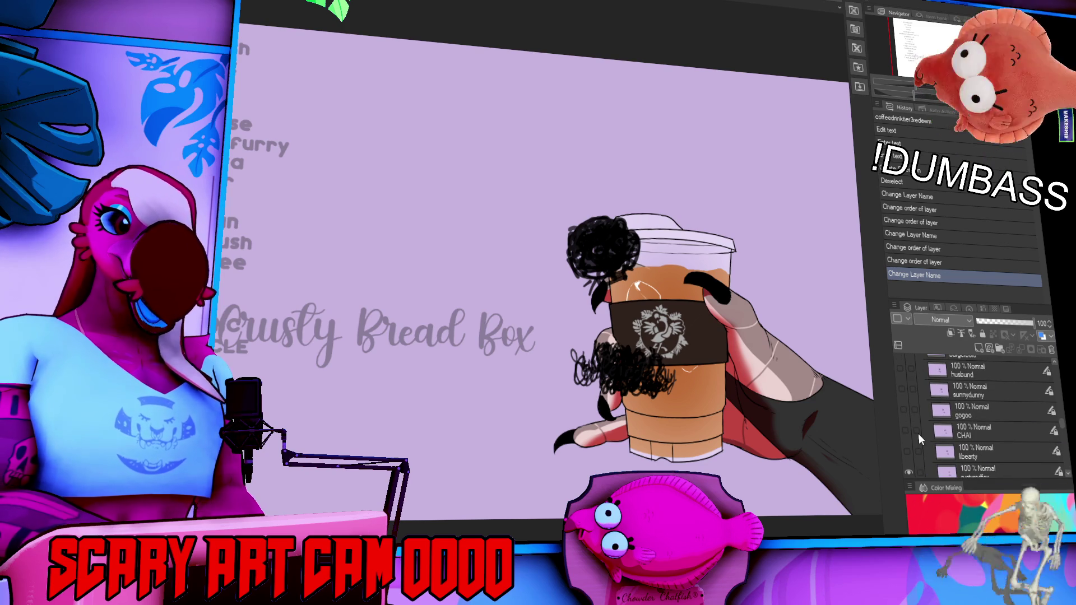
scroll(920, 452, up, 2)
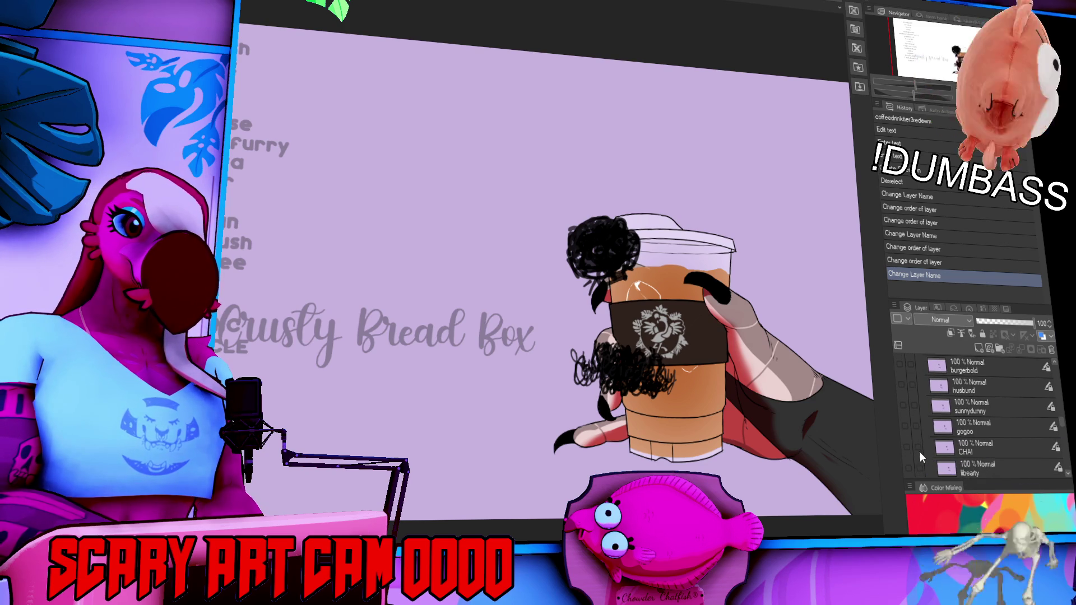
scroll(919, 458, up, 1)
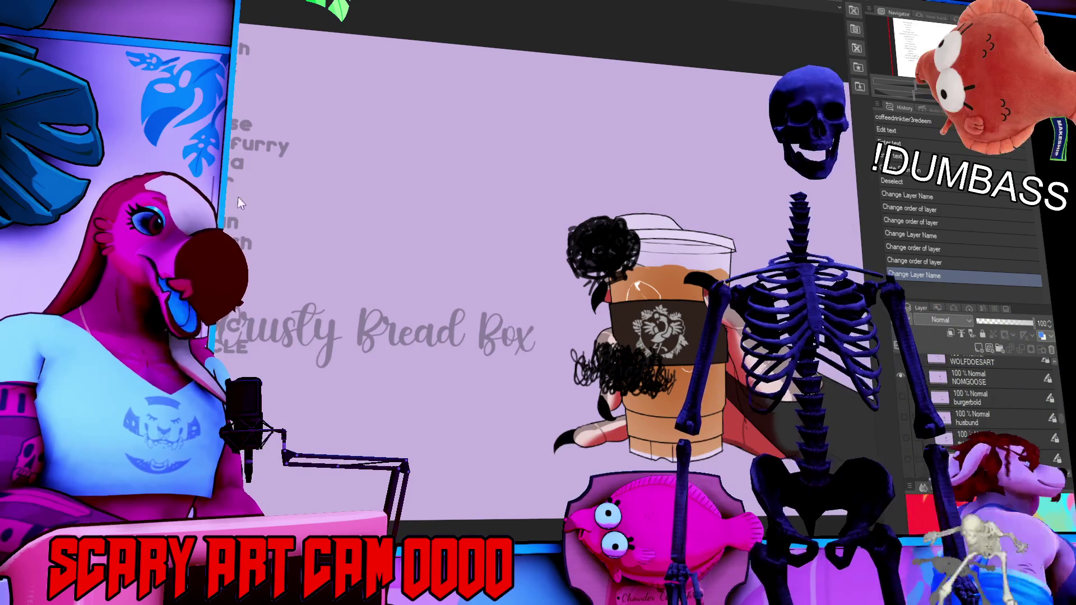
- Commit the edit on the faint name-list text layer, then reselect the CARLBUNCLE layer
click(409, 213)
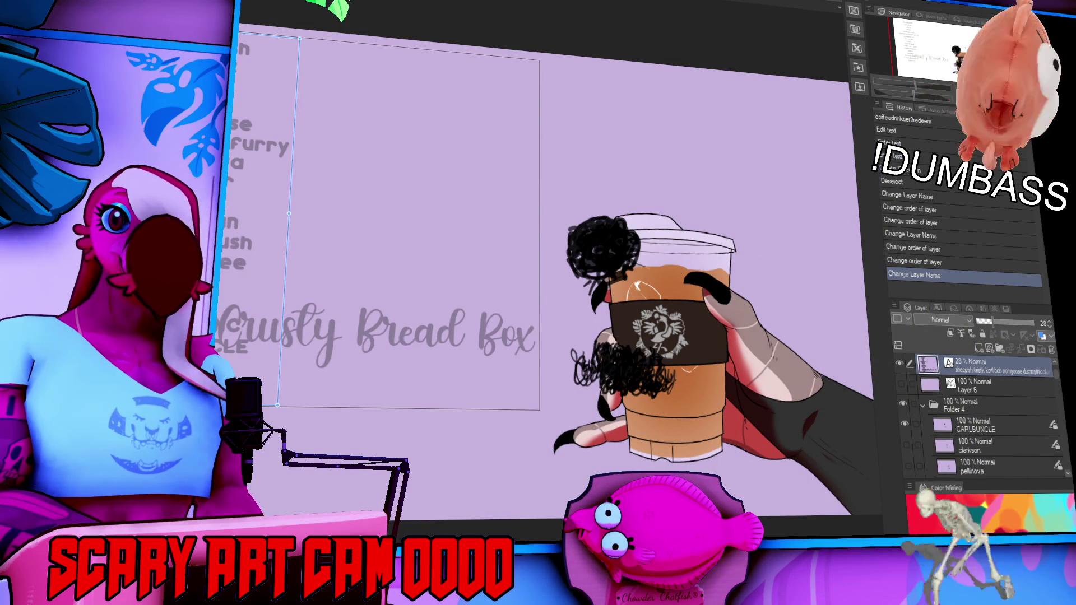
key(Escape)
click(1013, 428)
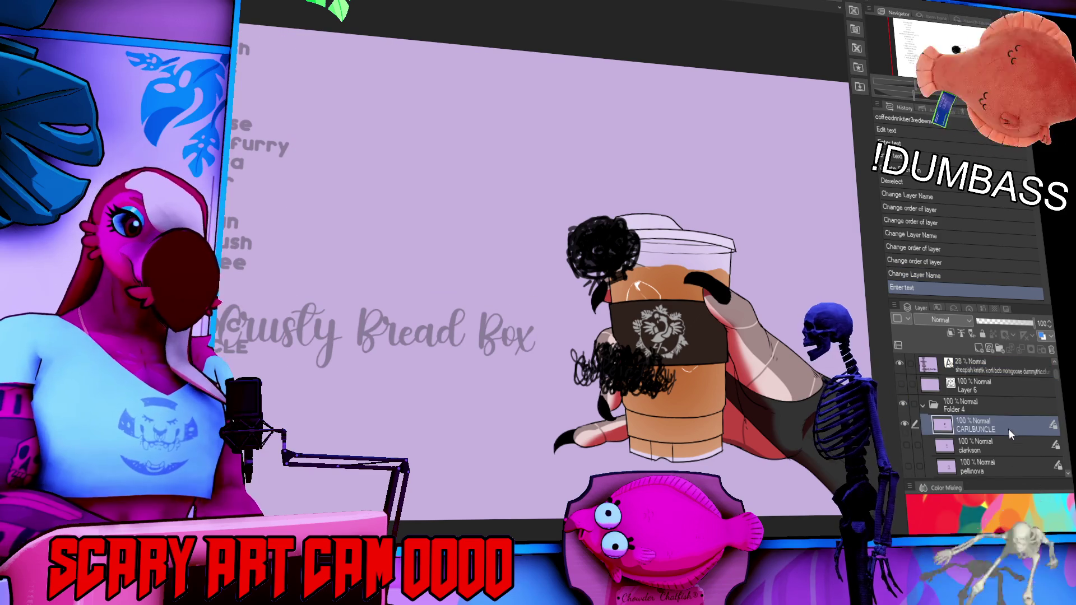
scroll(1011, 429, down, 3)
scroll(998, 426, down, 5)
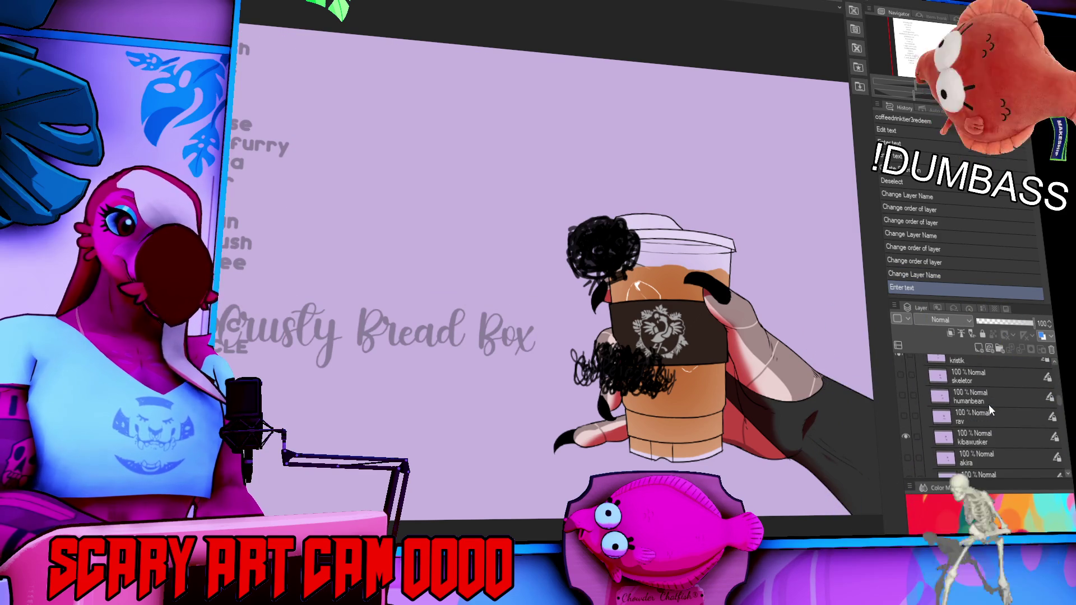
scroll(986, 412, up, 5)
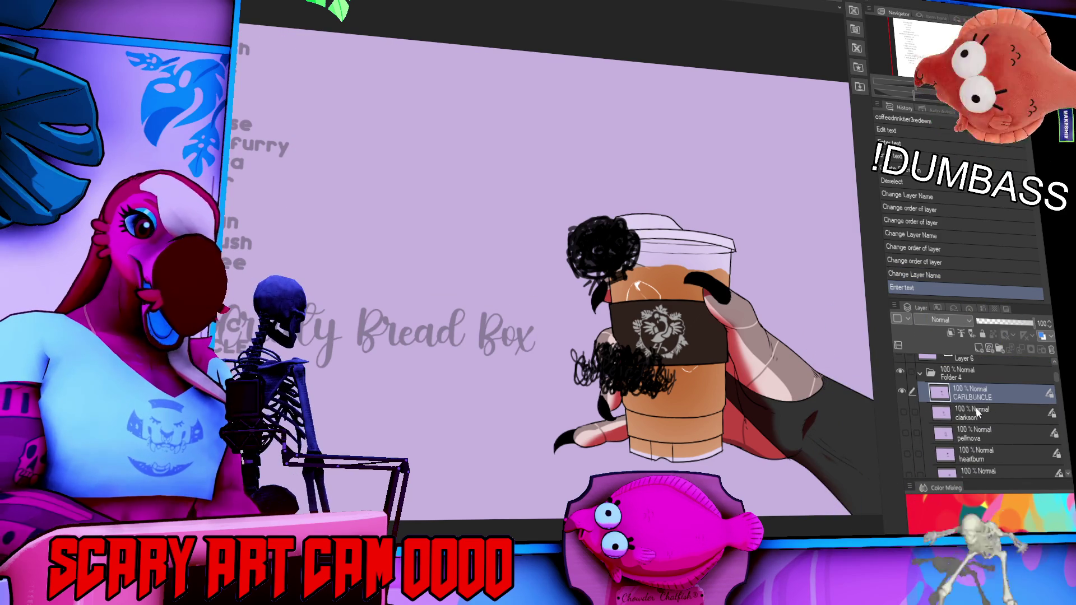
- Ctrl-select the pellinova, kristik and humanbean name layers
ctrl+click(975, 423)
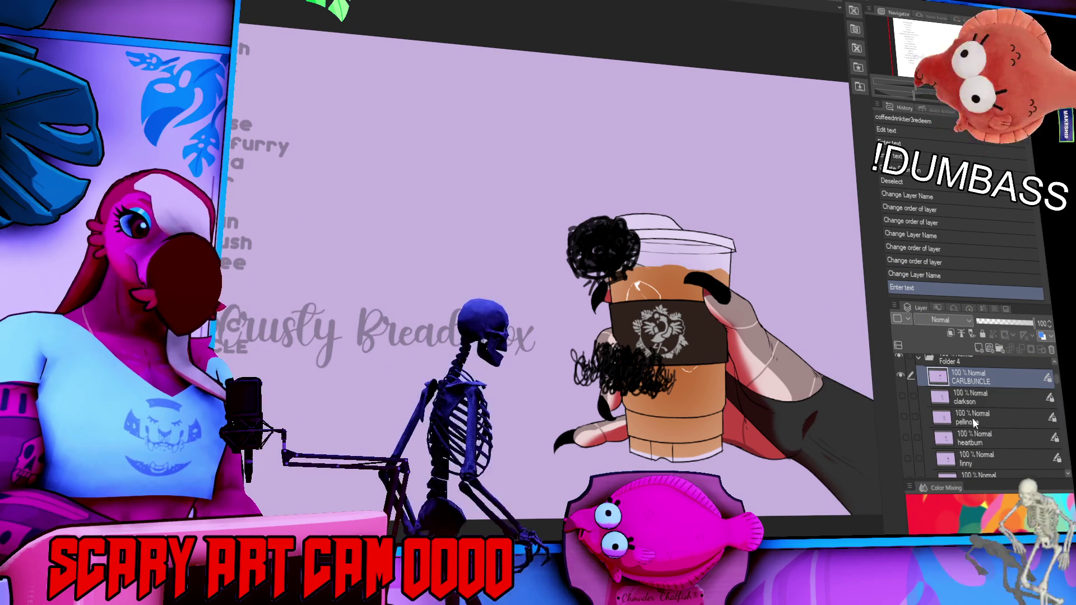
scroll(973, 424, down, 2)
scroll(973, 425, down, 3)
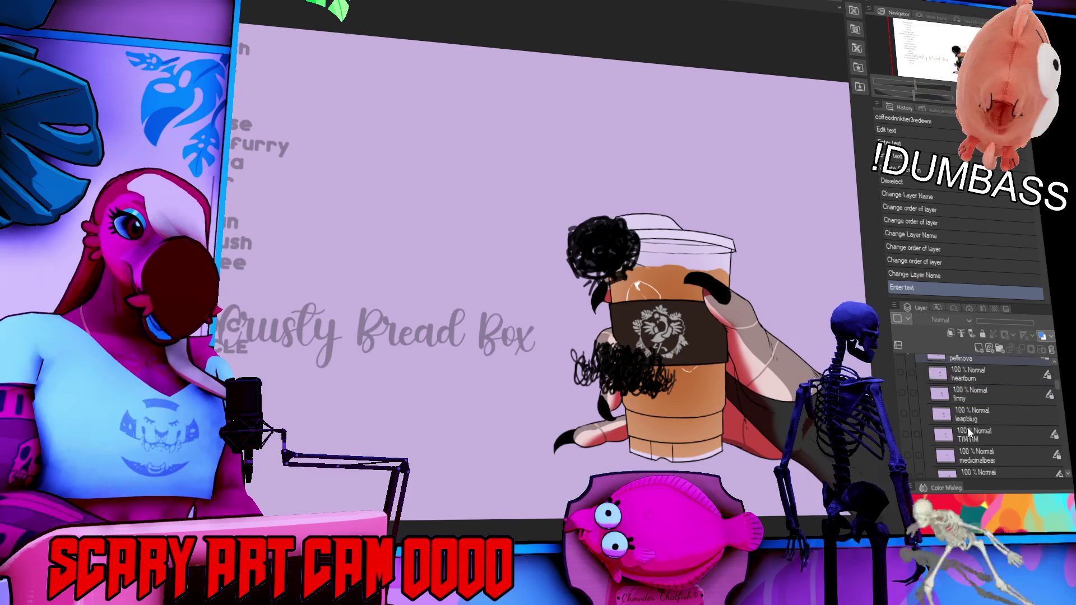
scroll(976, 430, down, 2)
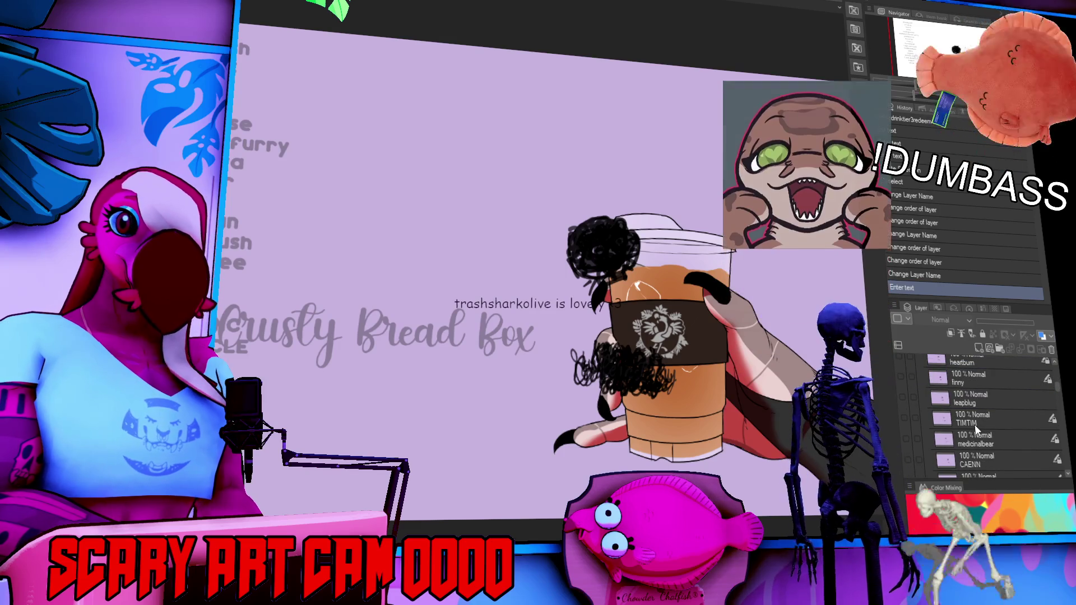
scroll(984, 438, down, 2)
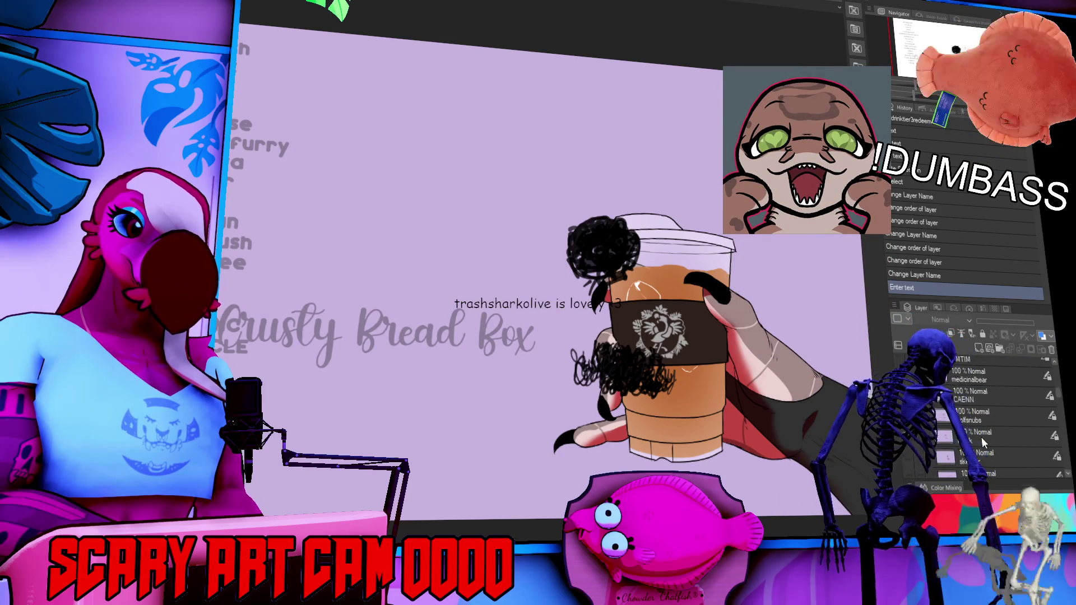
click(977, 425)
scroll(977, 424, down, 2)
ctrl+click(975, 413)
ctrl+click(976, 452)
scroll(974, 445, down, 4)
scroll(973, 447, down, 3)
ctrl+click(973, 441)
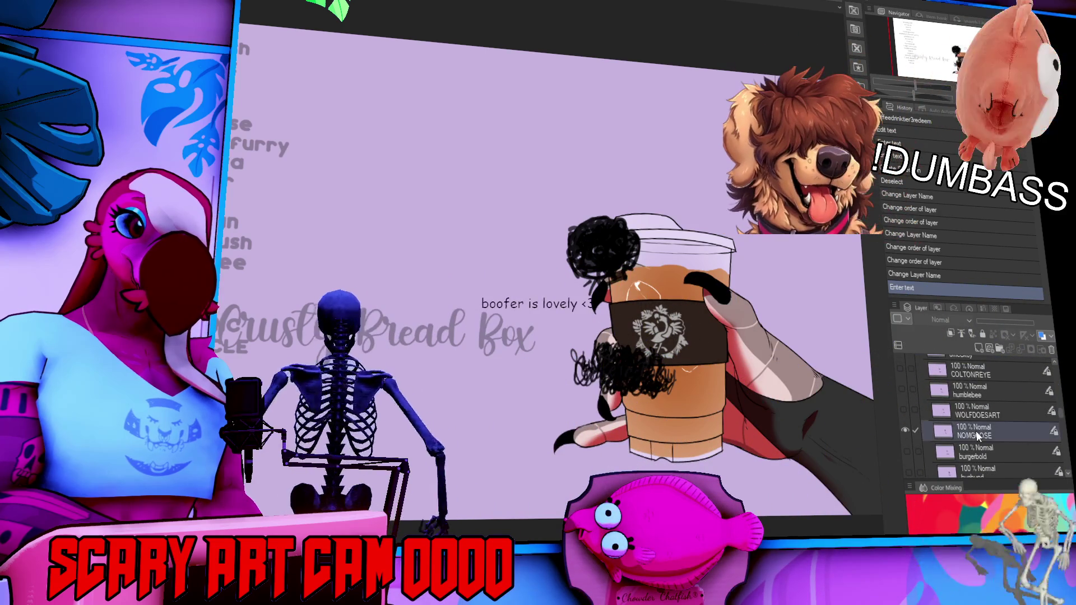
scroll(974, 443, down, 2)
scroll(975, 440, down, 4)
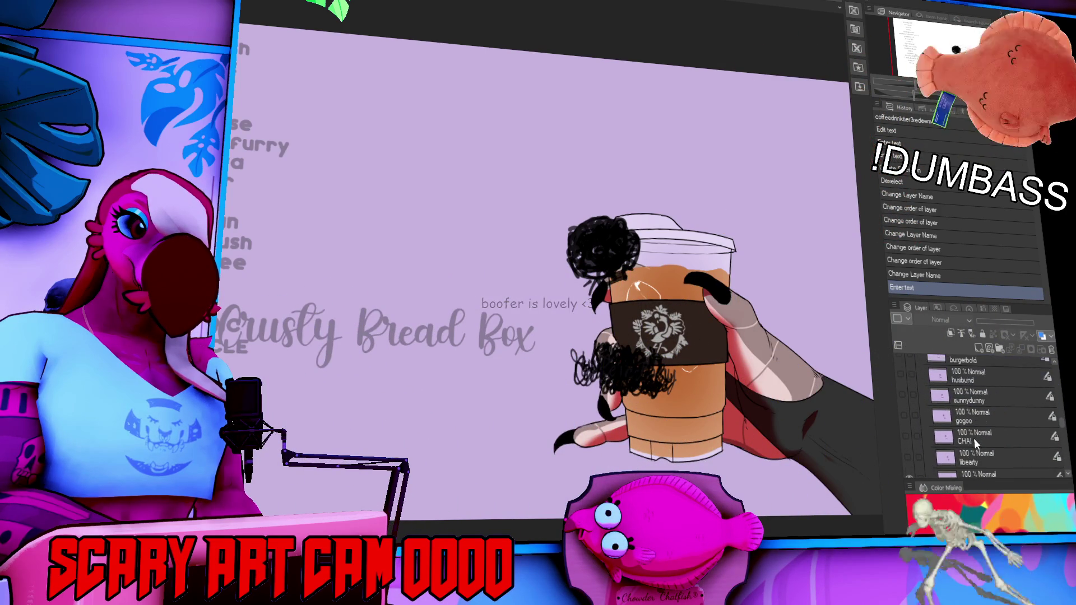
click(974, 463)
scroll(972, 457, down, 5)
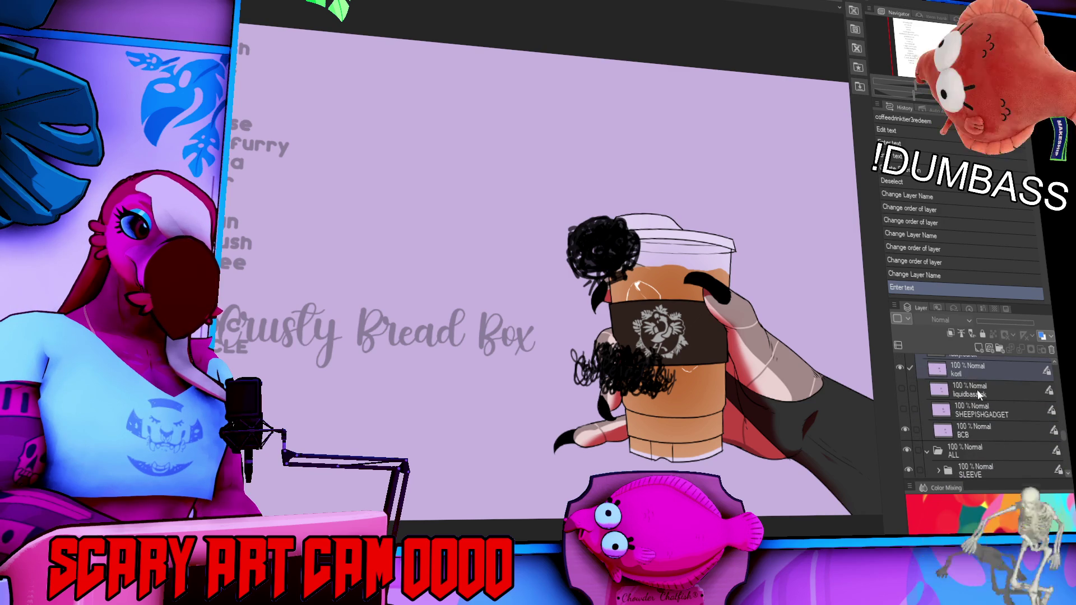
click(974, 433)
scroll(975, 428, down, 2)
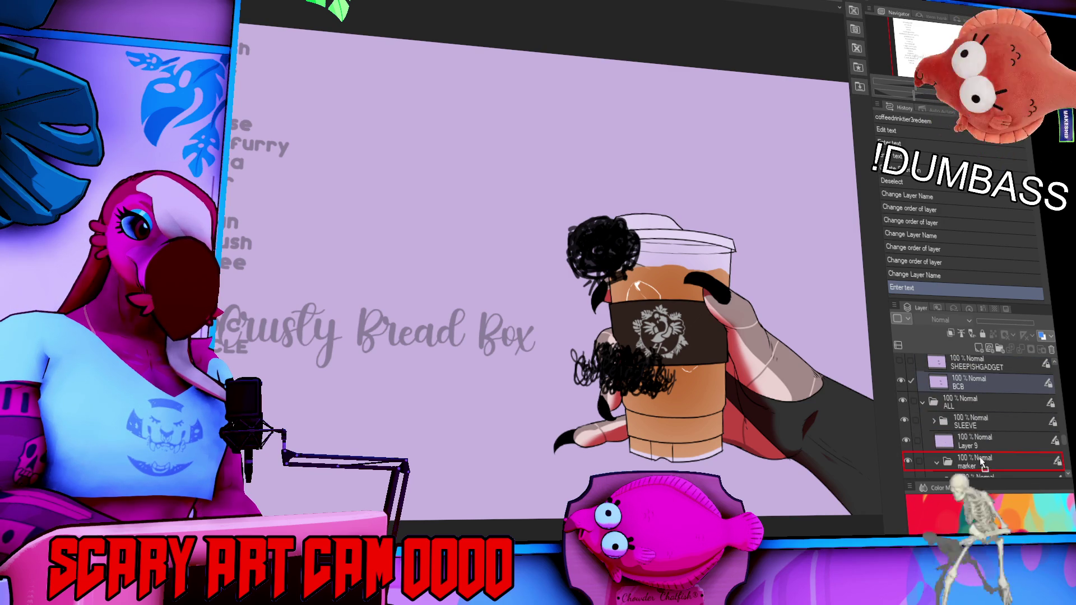
drag(978, 452, 977, 450)
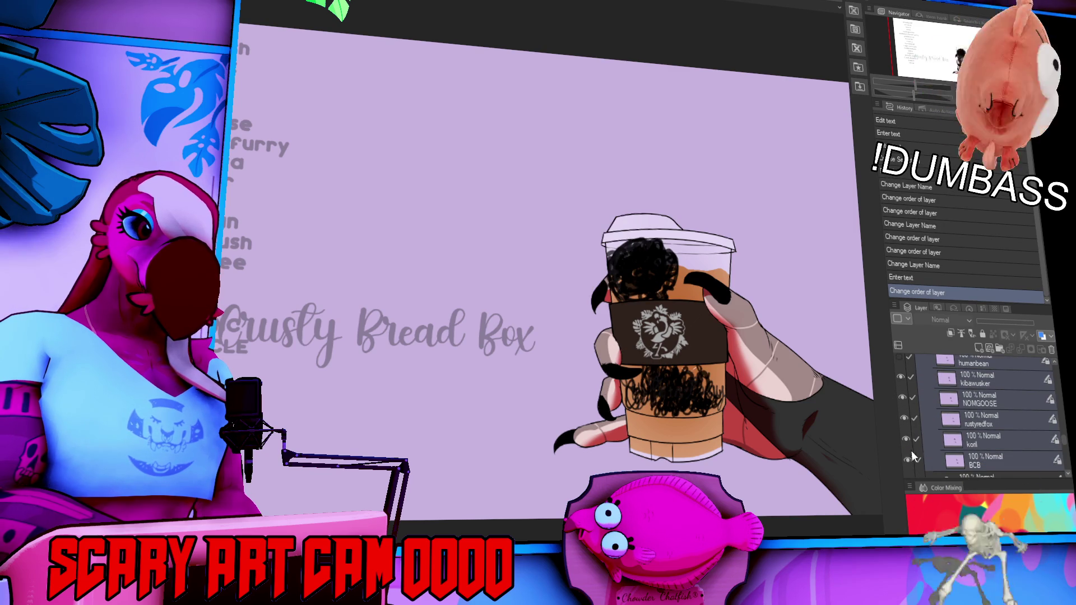
- Hide two of the scribbled marker name layers on the cup
scroll(903, 415, up, 3)
click(907, 454)
click(905, 381)
- Select the BCB lettering layer, then the faint name-list text layer
scroll(980, 410, down, 3)
click(981, 427)
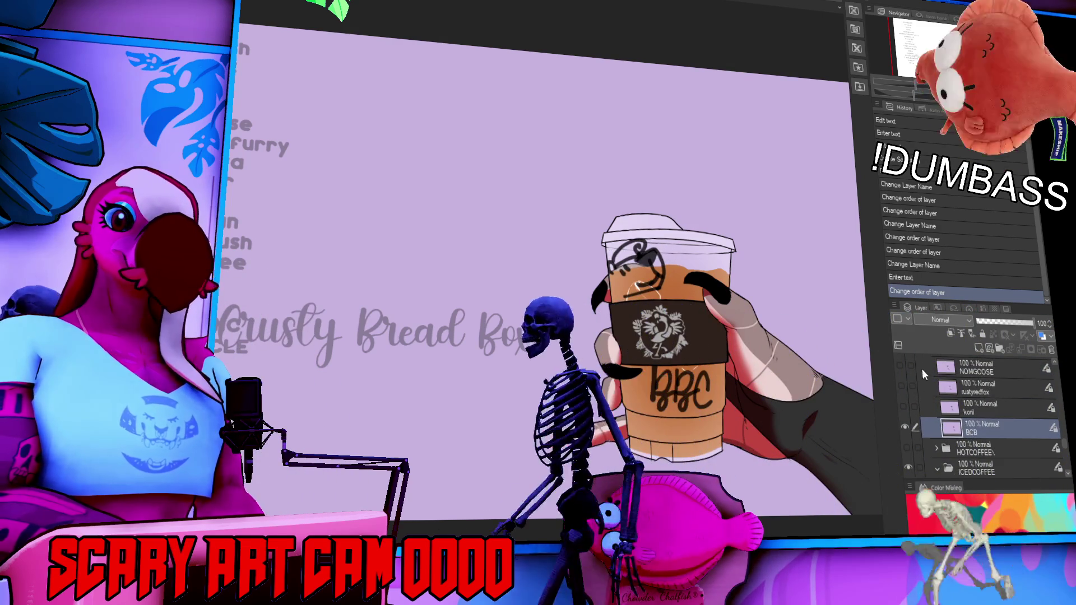
scroll(924, 374, up, 5)
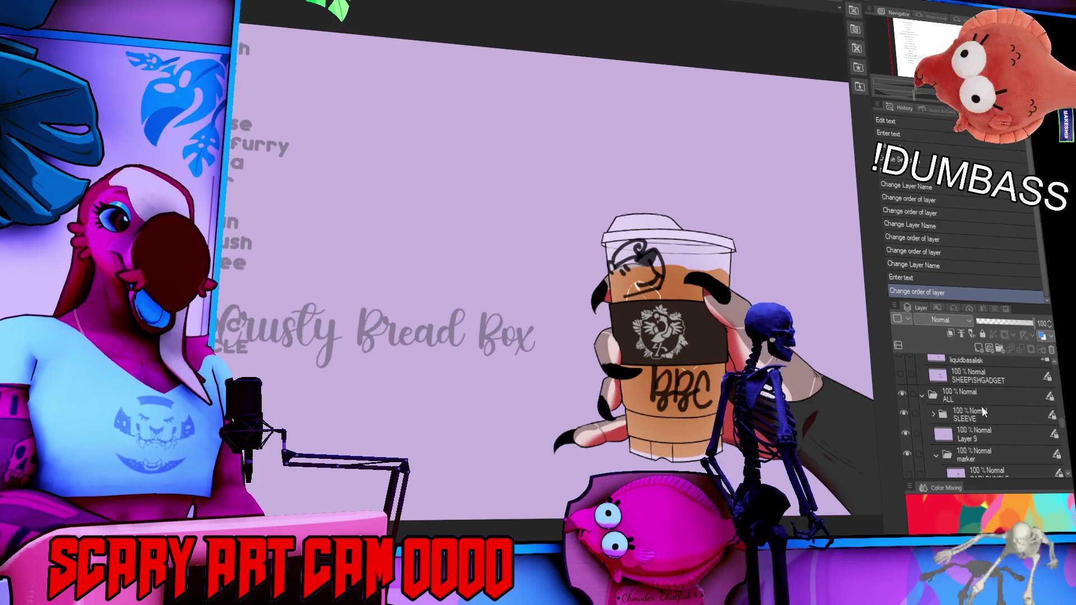
scroll(913, 412, up, 5)
scroll(912, 409, up, 5)
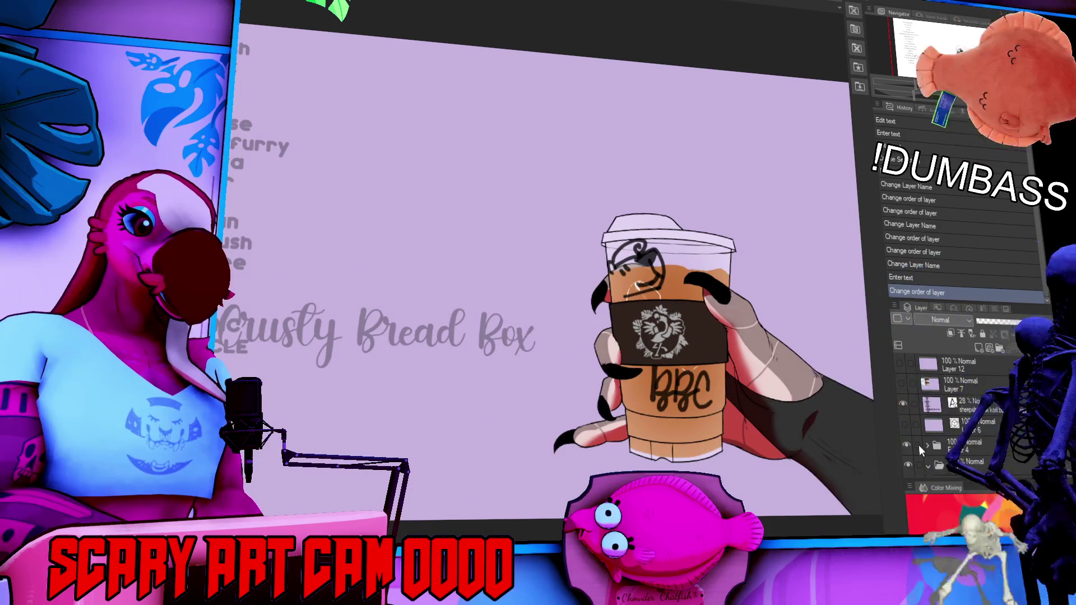
scroll(940, 438, down, 3)
scroll(942, 439, down, 2)
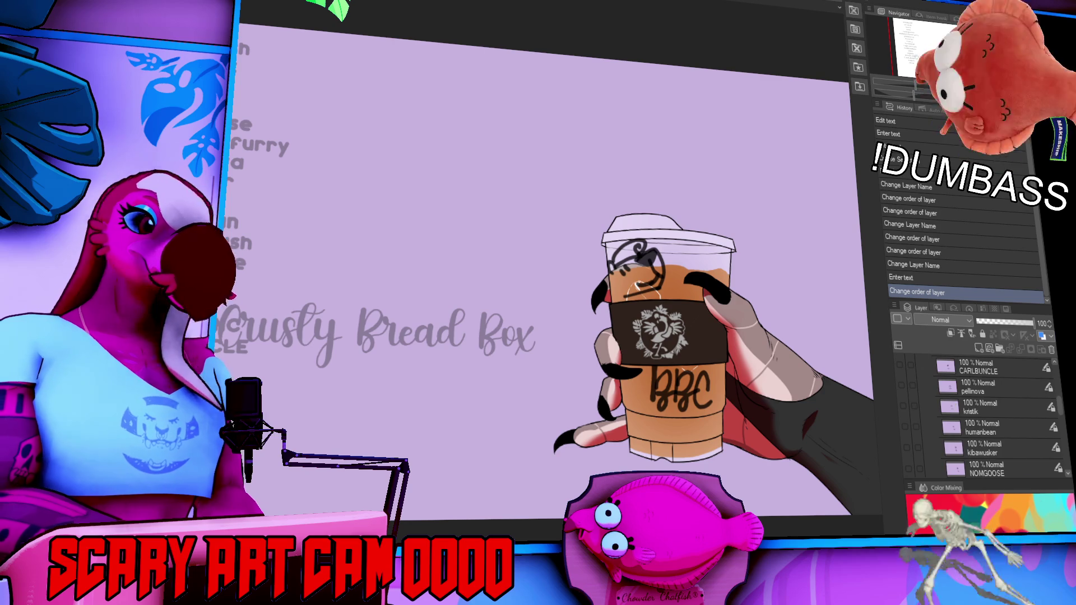
click(986, 365)
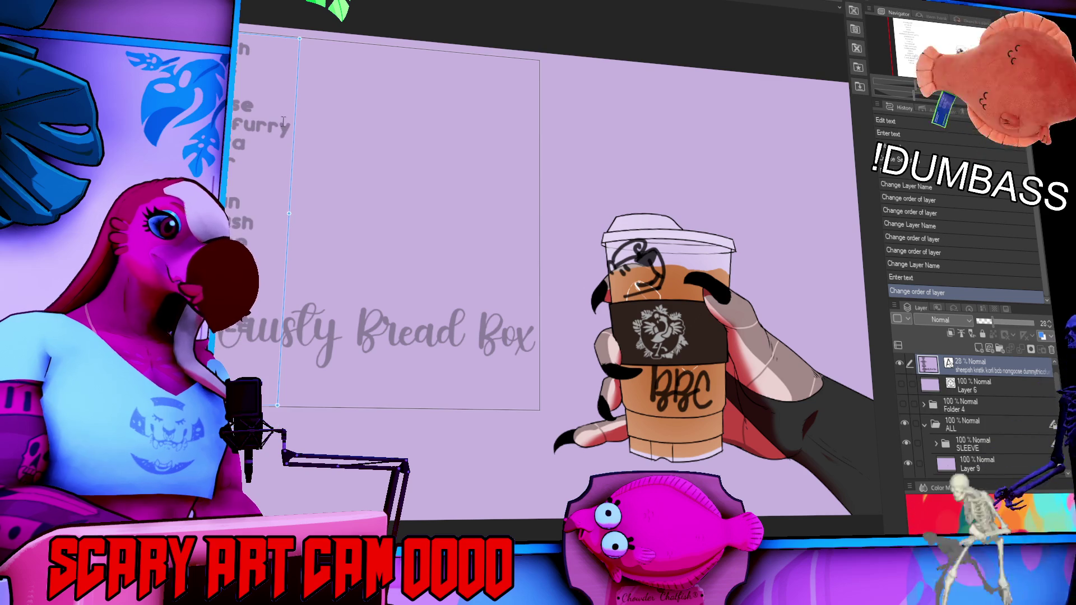
- Select the name-list text and shrink its text frame from the bottom
scroll(971, 385, down, 5)
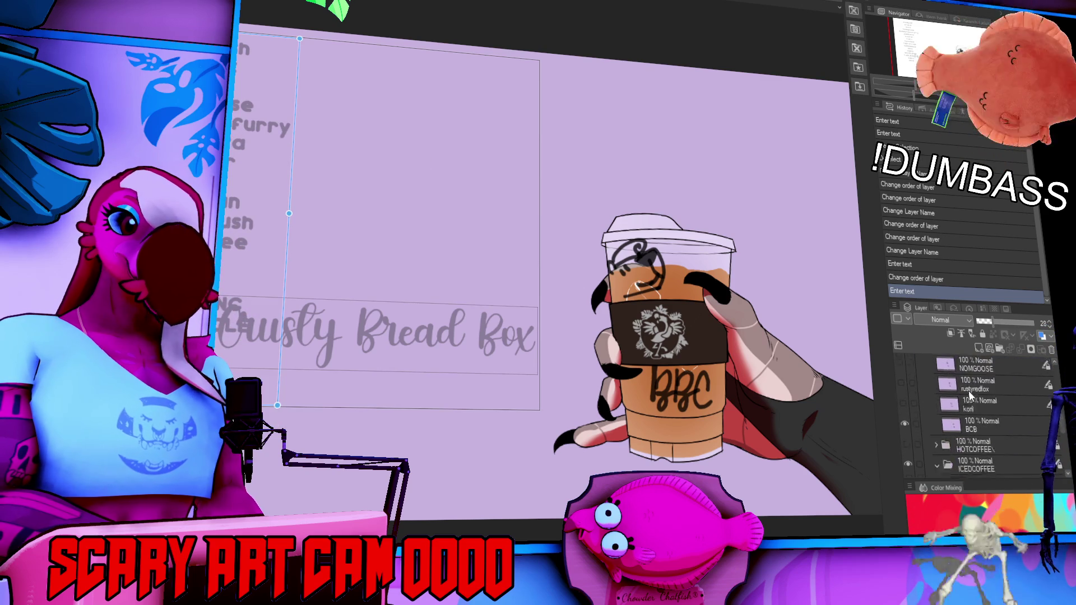
scroll(969, 392, down, 2)
scroll(962, 400, up, 1)
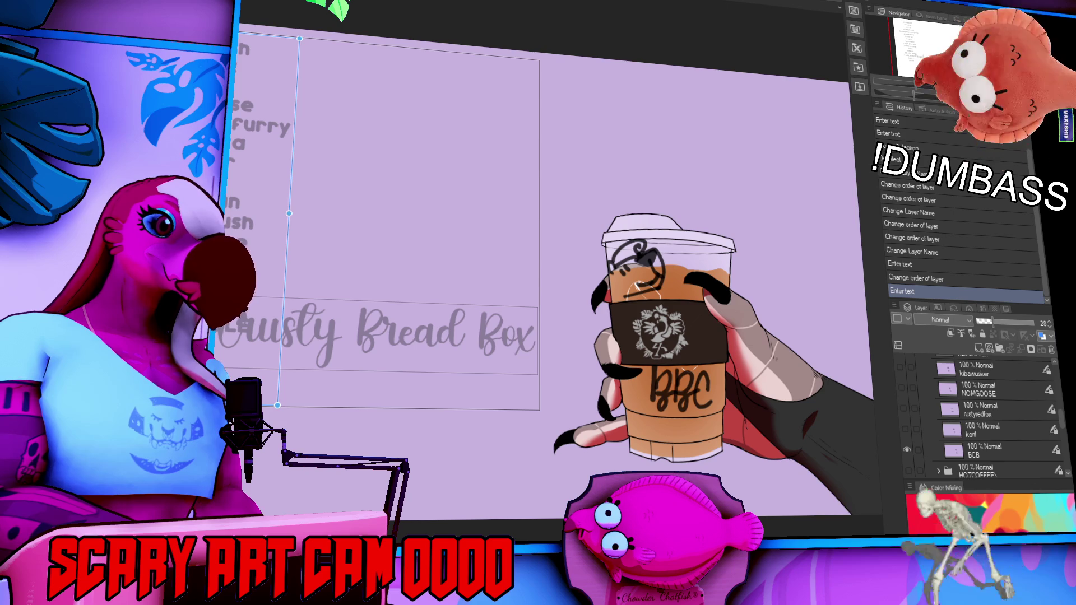
click(408, 260)
drag(278, 405, 279, 385)
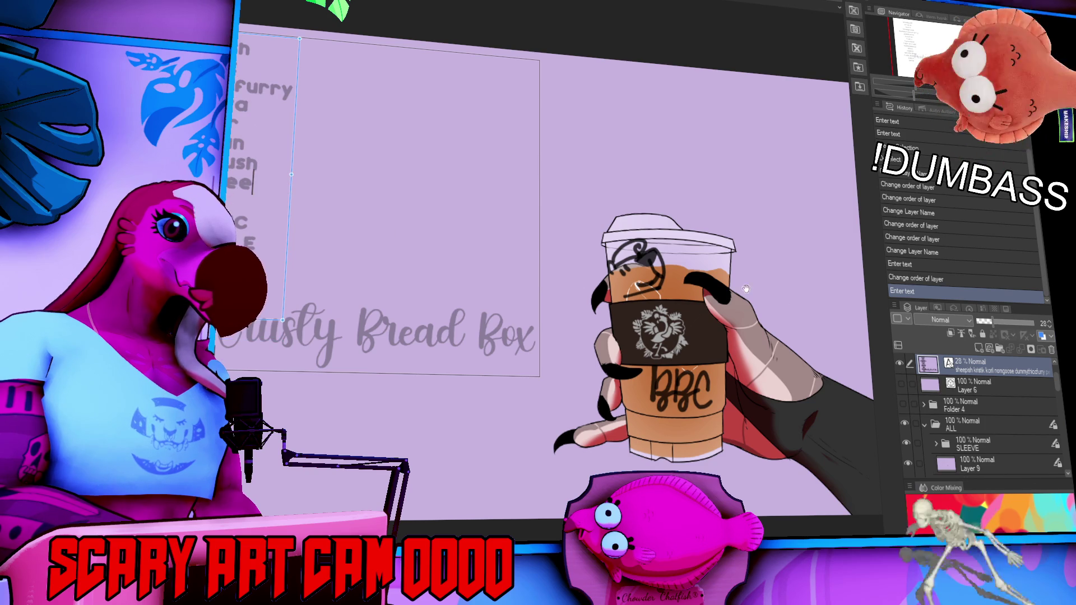
- Delete the blank line, the finished name lines and the last name line from the list
scroll(982, 386, down, 5)
scroll(982, 410, down, 1)
scroll(994, 430, up, 3)
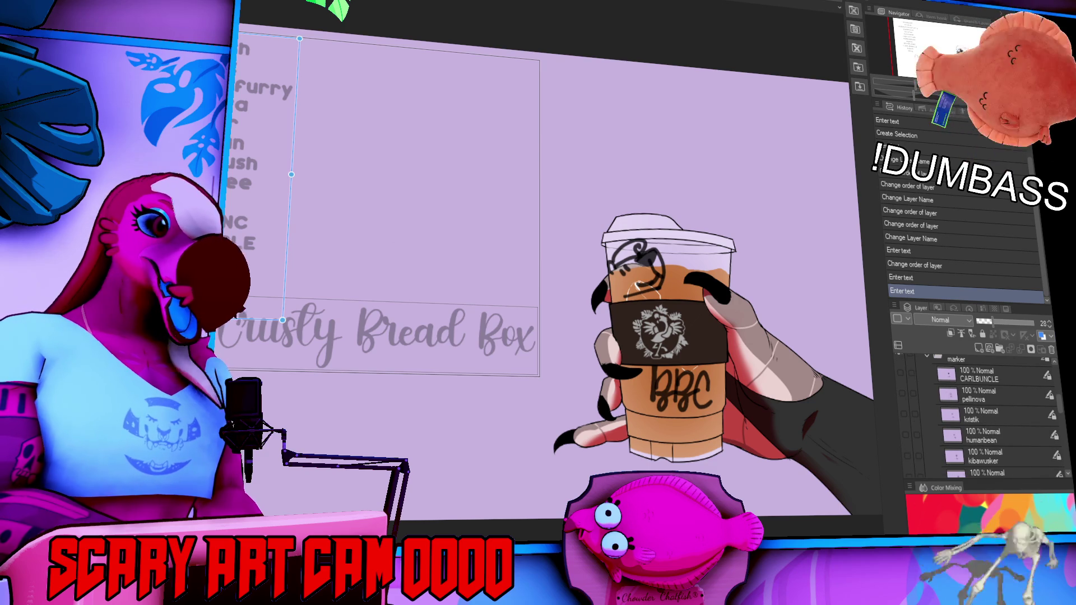
scroll(995, 431, up, 5)
key(BackSpace)
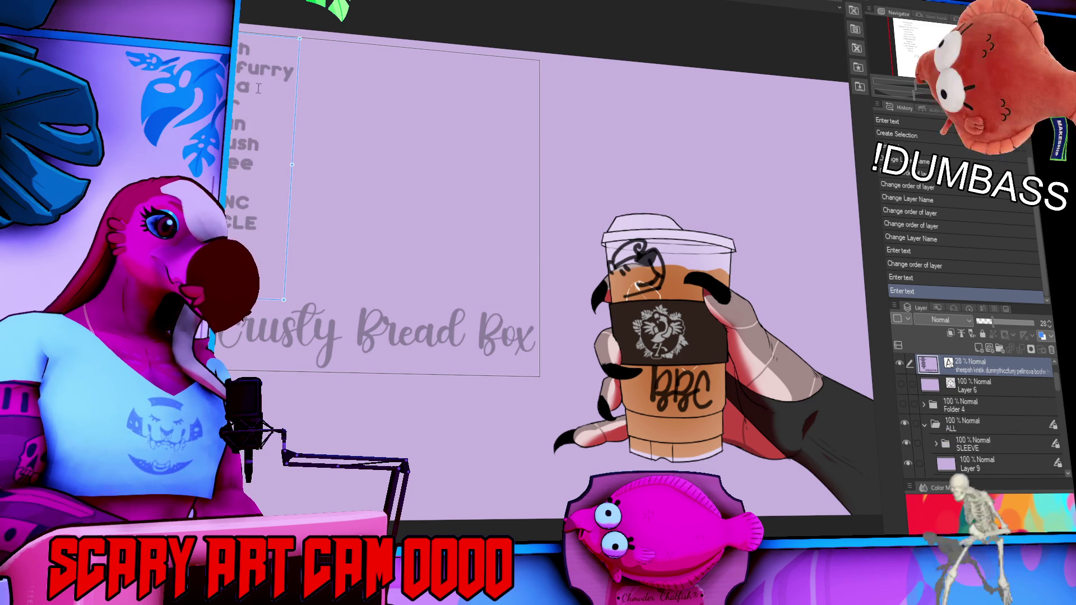
key(BackSpace)
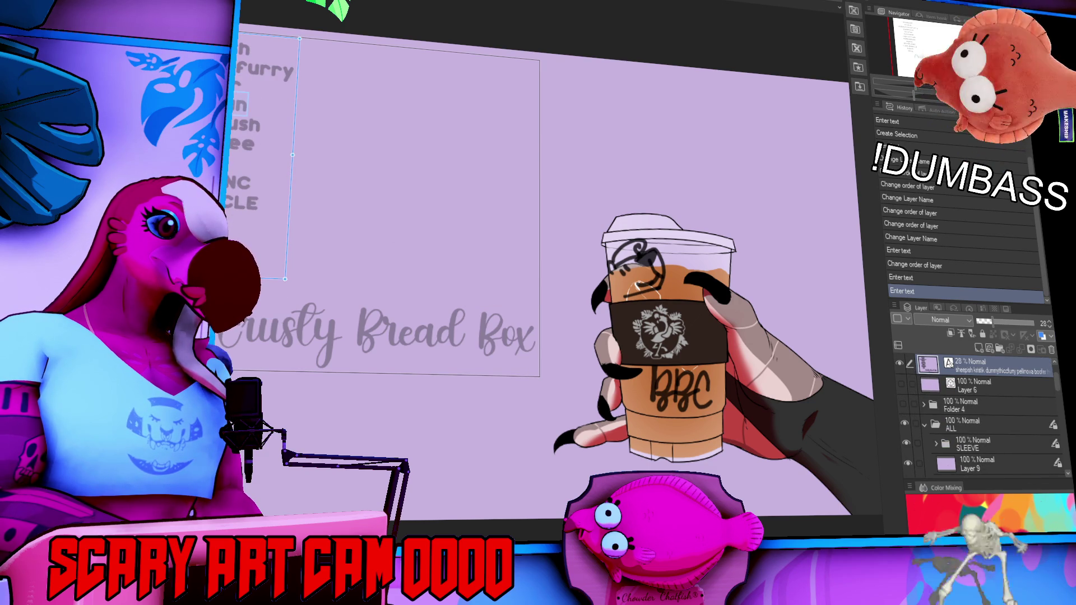
scroll(984, 410, down, 5)
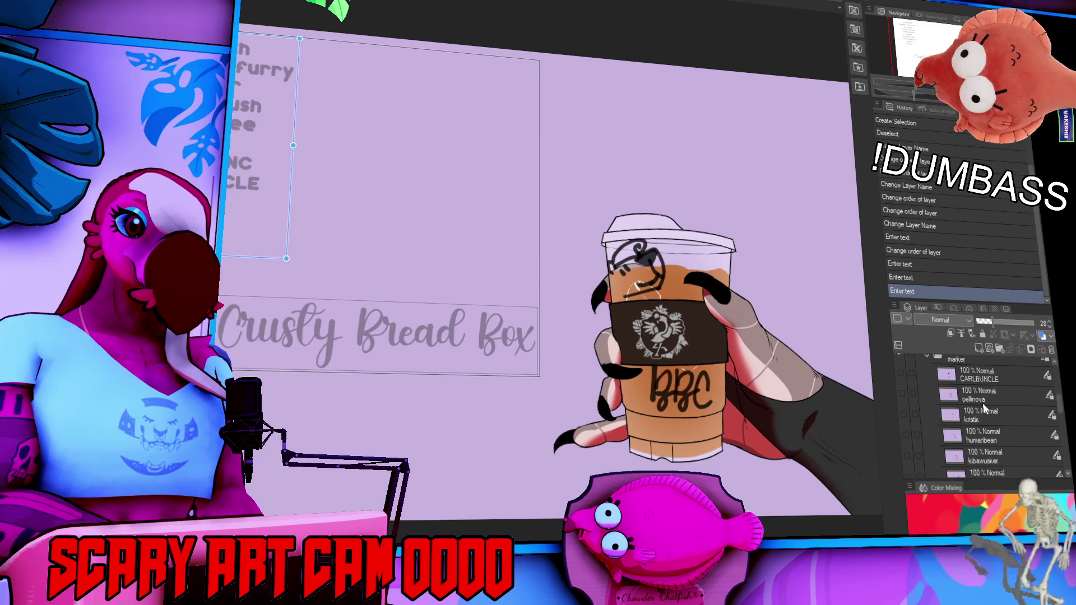
click(266, 185)
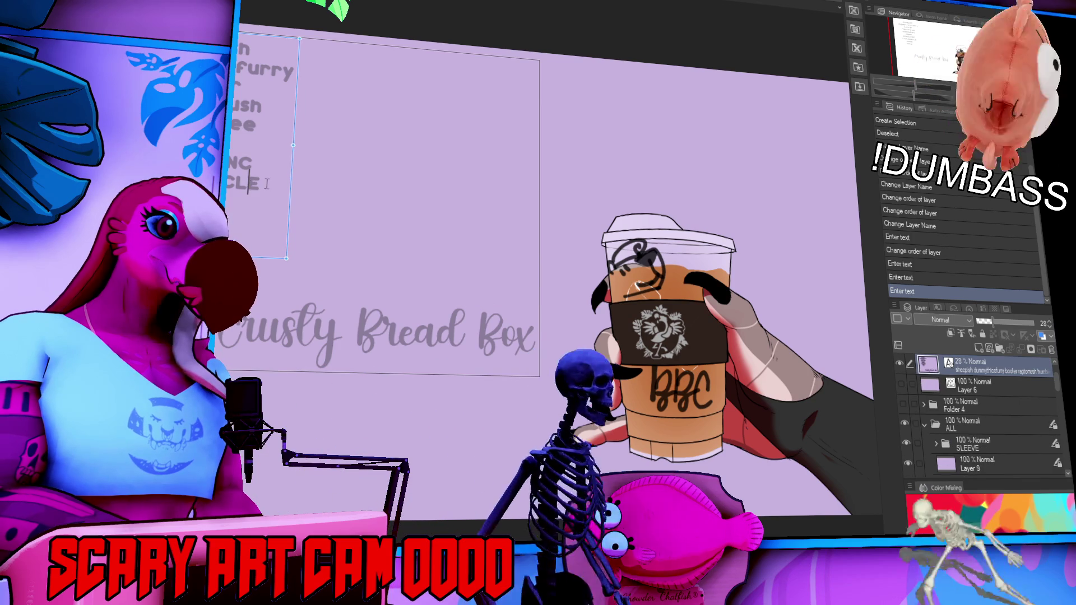
key(BackSpace)
key(BackSpace)
key(BackSpace)
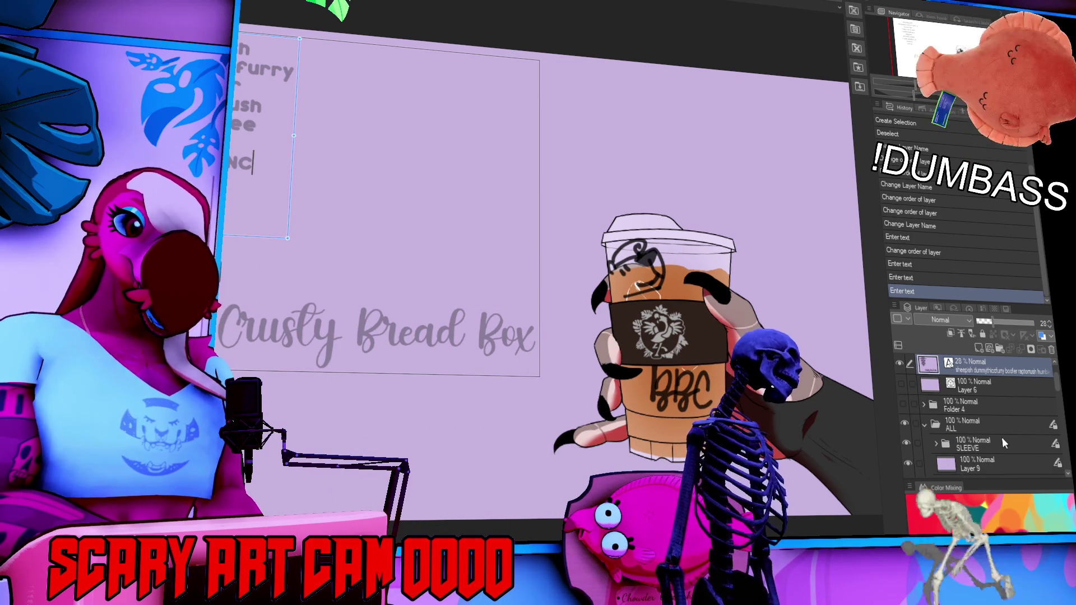
scroll(926, 412, down, 5)
scroll(944, 426, down, 10)
scroll(945, 426, up, 10)
scroll(943, 426, up, 3)
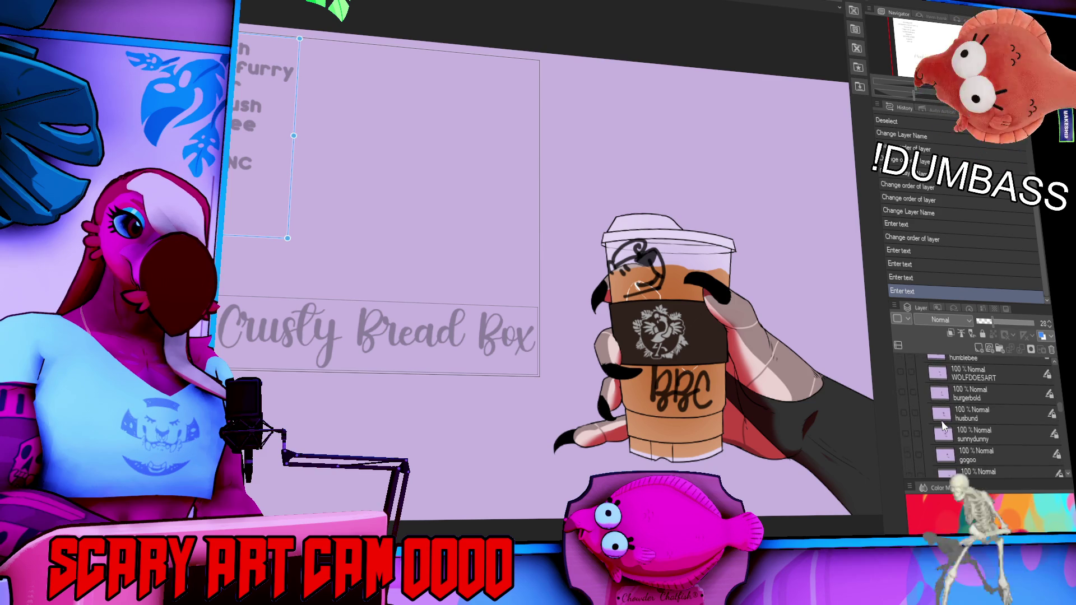
scroll(947, 426, up, 5)
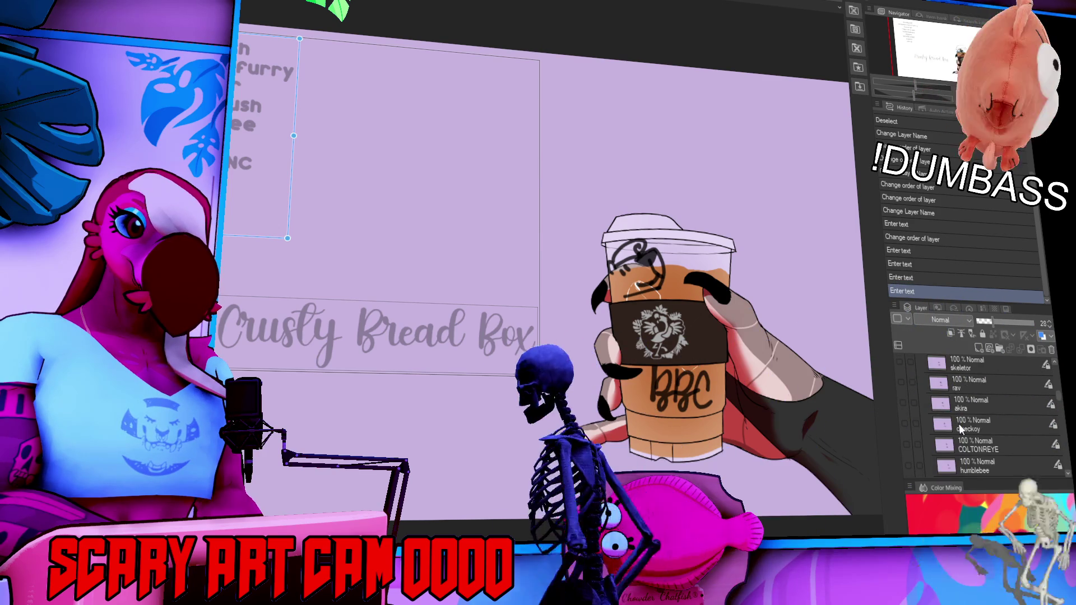
scroll(960, 424, up, 5)
scroll(960, 424, up, 5)
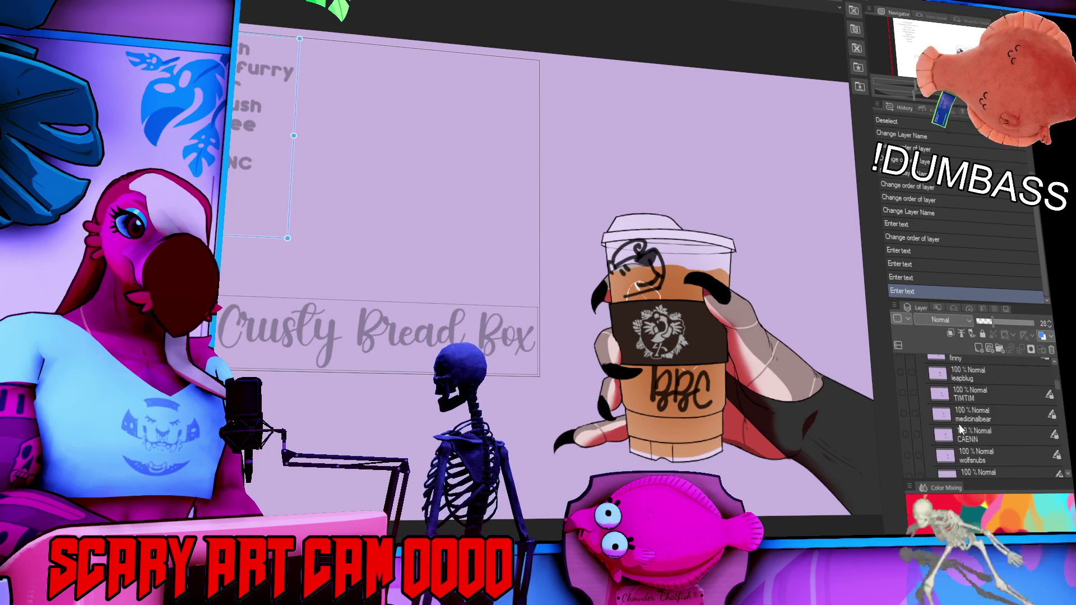
scroll(959, 429, down, 1)
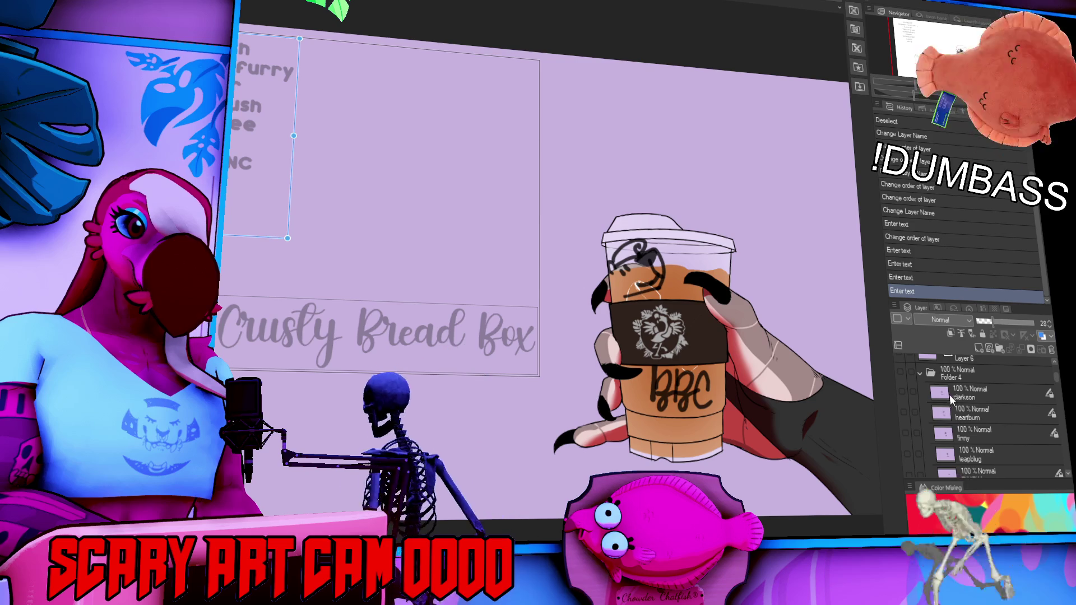
scroll(968, 426, down, 5)
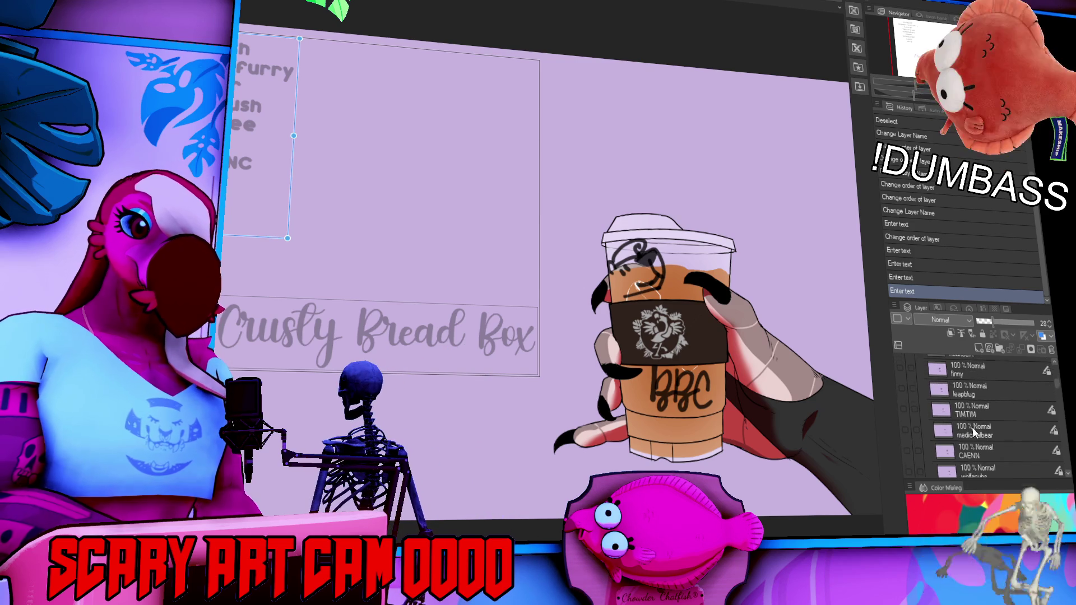
scroll(973, 429, down, 1)
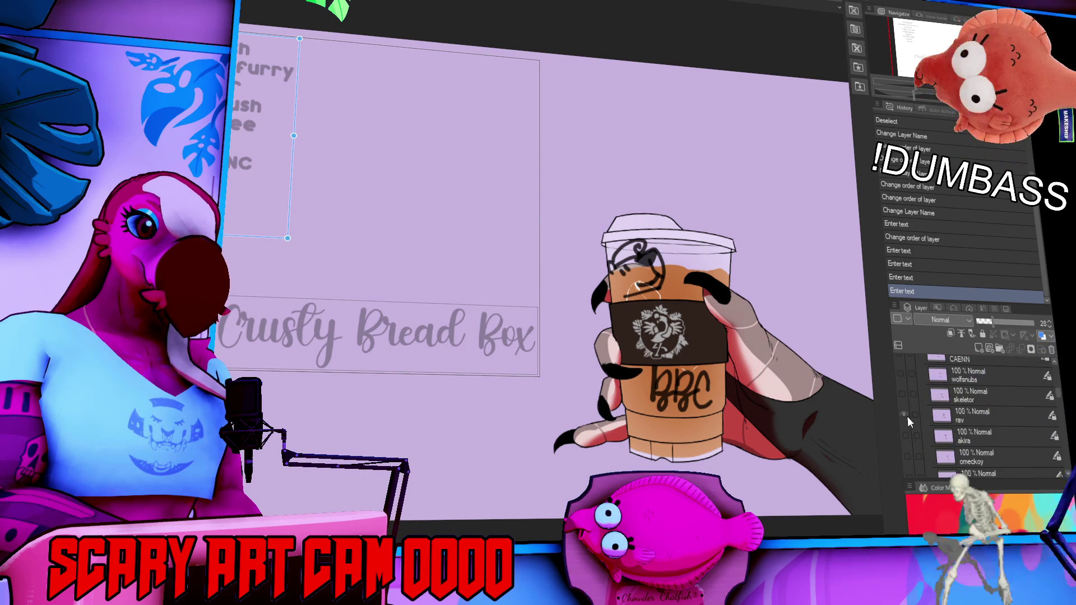
scroll(908, 416, up, 10)
click(903, 404)
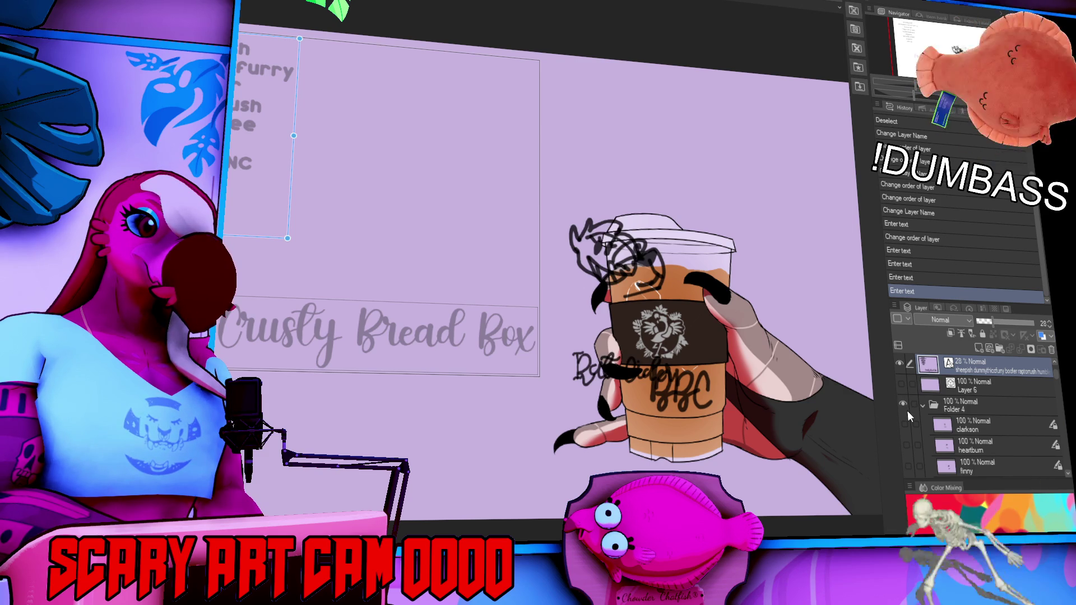
scroll(905, 404, down, 3)
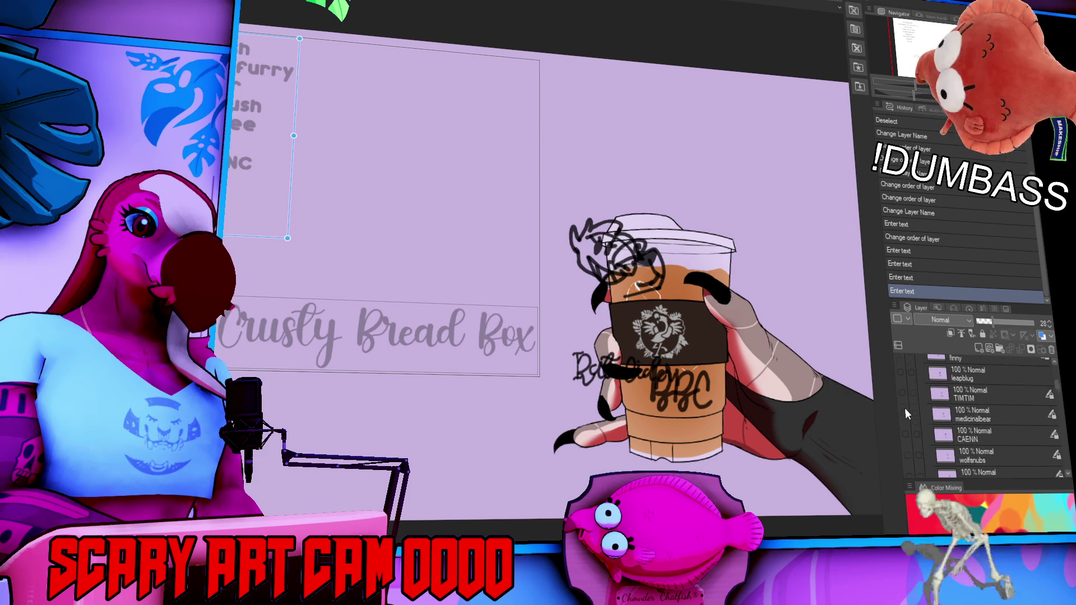
click(904, 413)
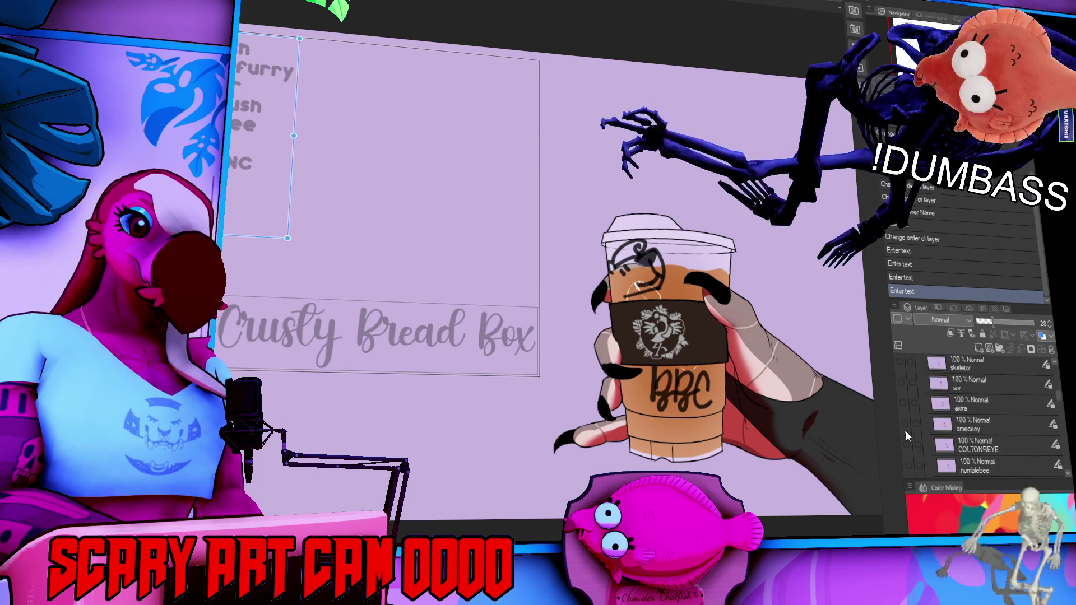
scroll(906, 430, down, 3)
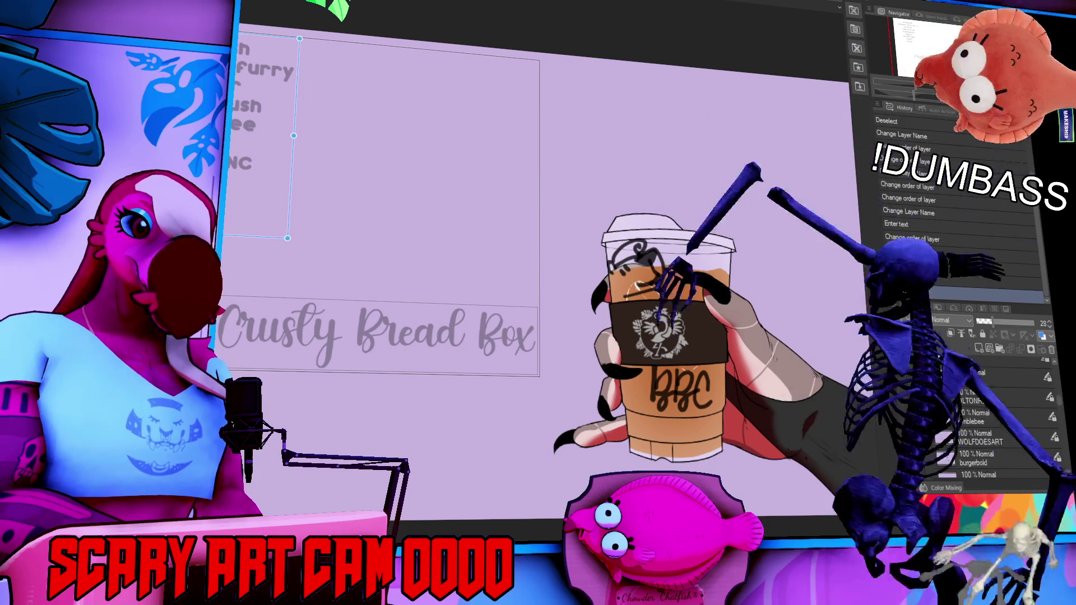
scroll(906, 432, down, 4)
scroll(905, 431, down, 4)
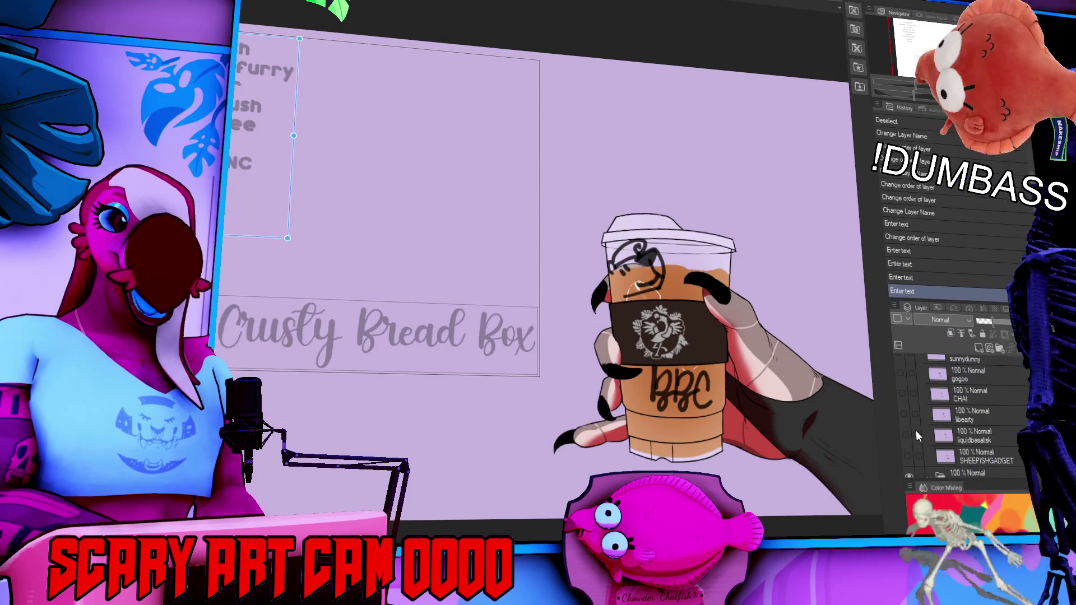
scroll(914, 435, down, 3)
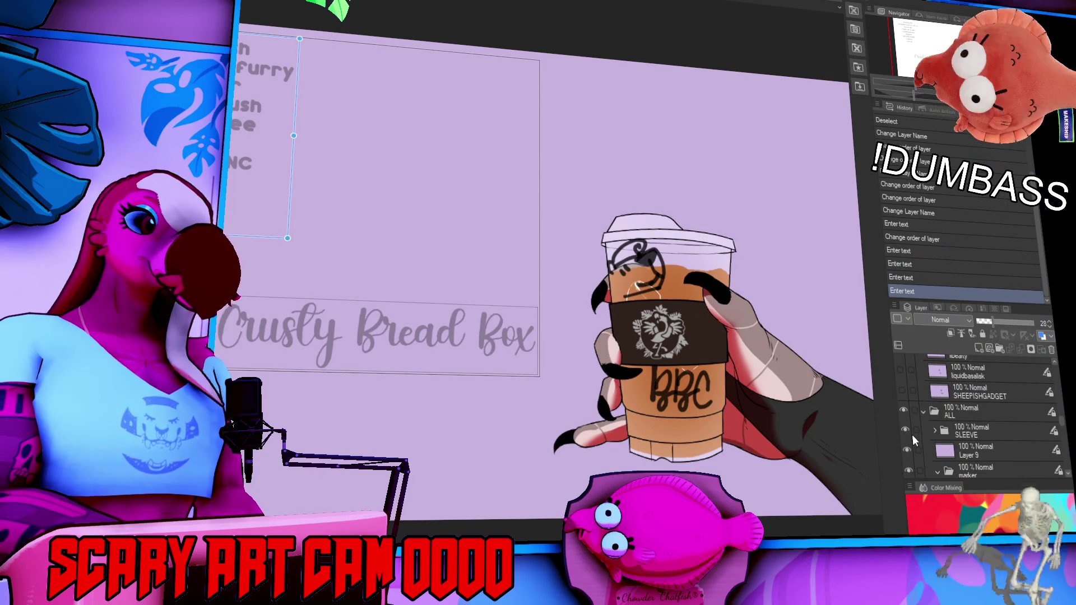
scroll(912, 435, up, 2)
scroll(912, 435, up, 5)
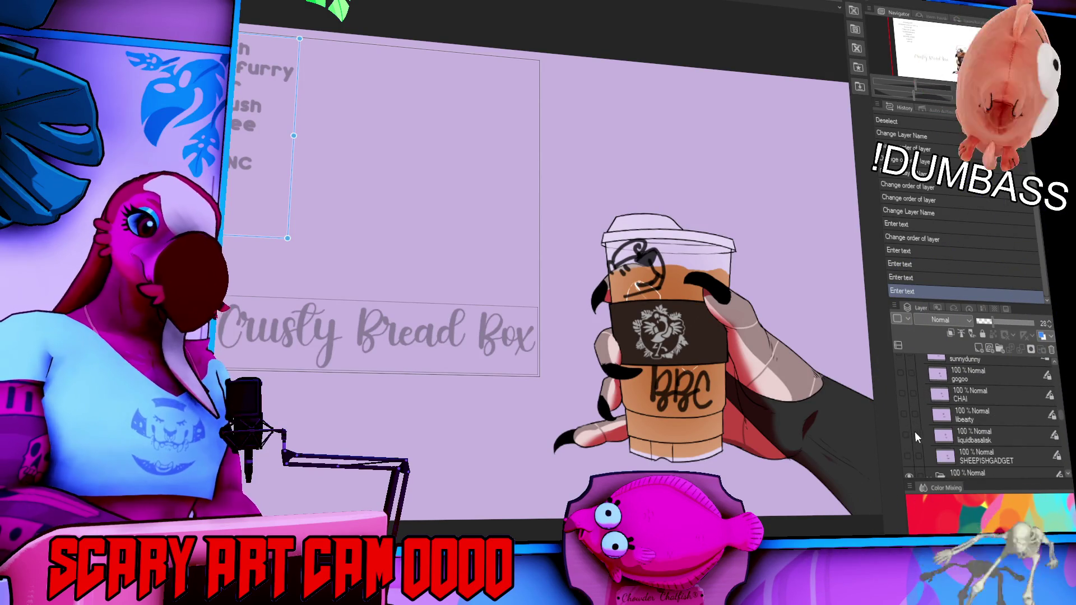
scroll(912, 432, up, 4)
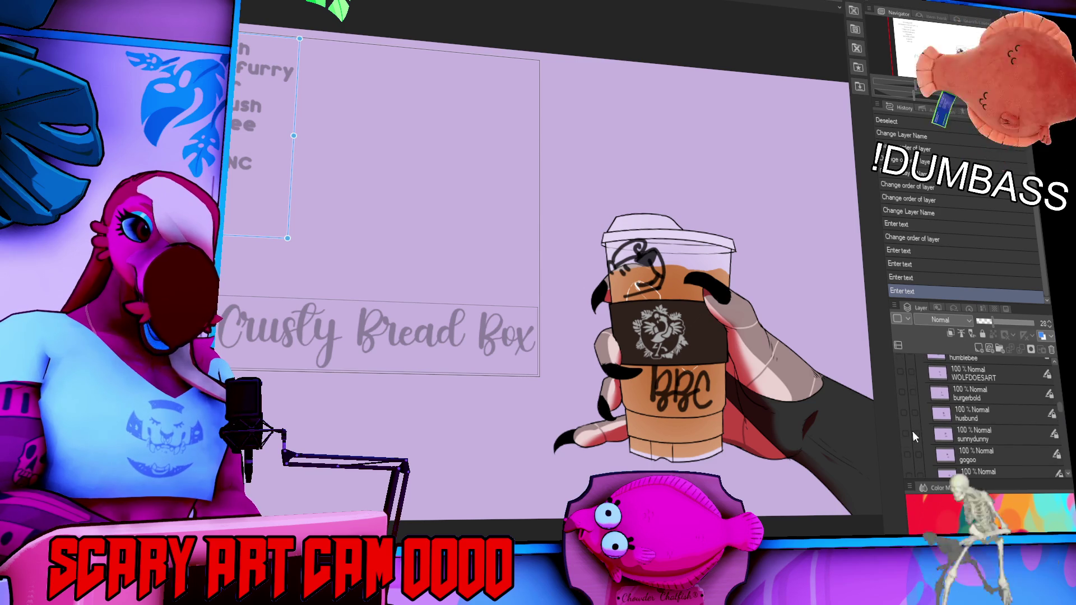
scroll(913, 432, up, 5)
scroll(913, 432, up, 5)
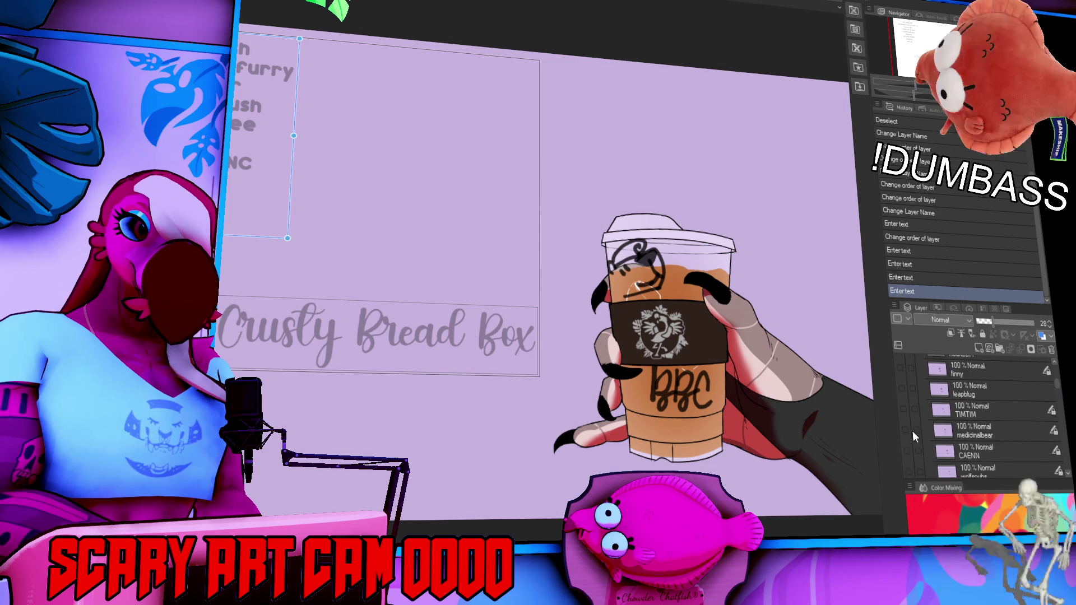
scroll(920, 424, up, 6)
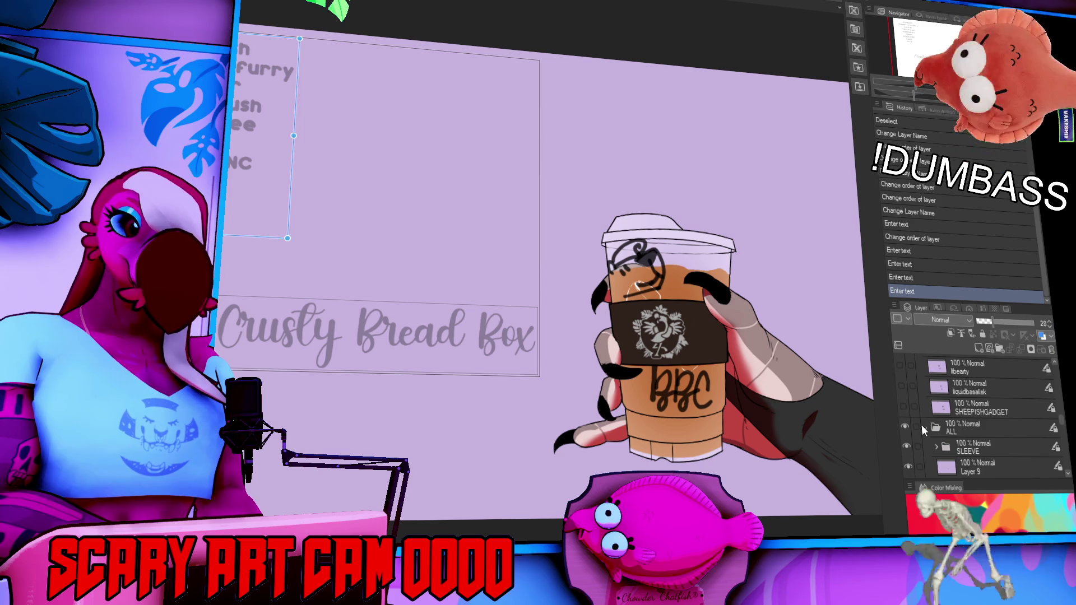
scroll(949, 409, up, 2)
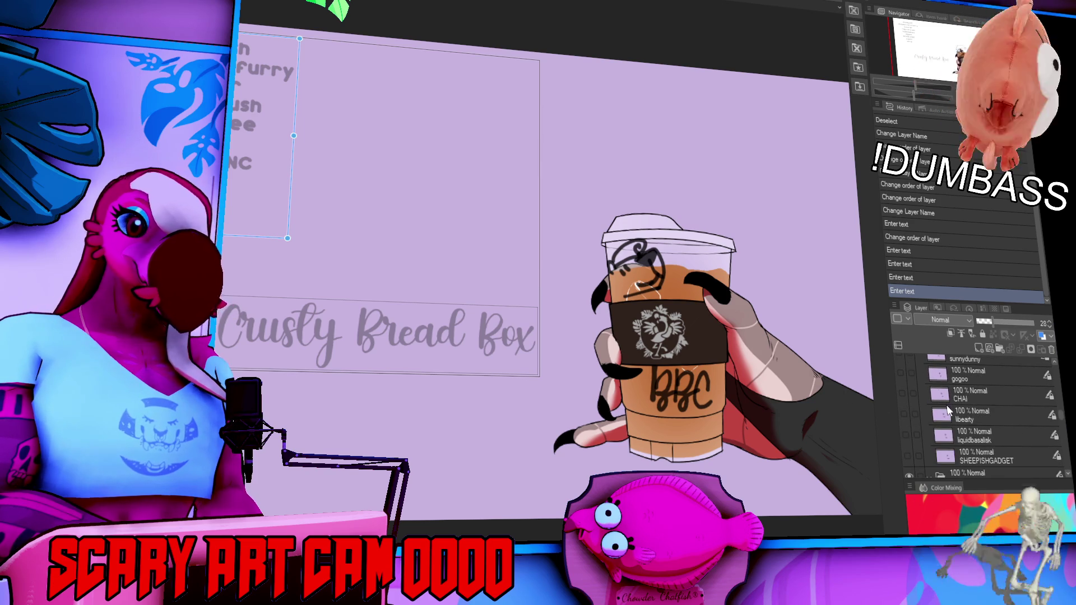
scroll(948, 410, up, 5)
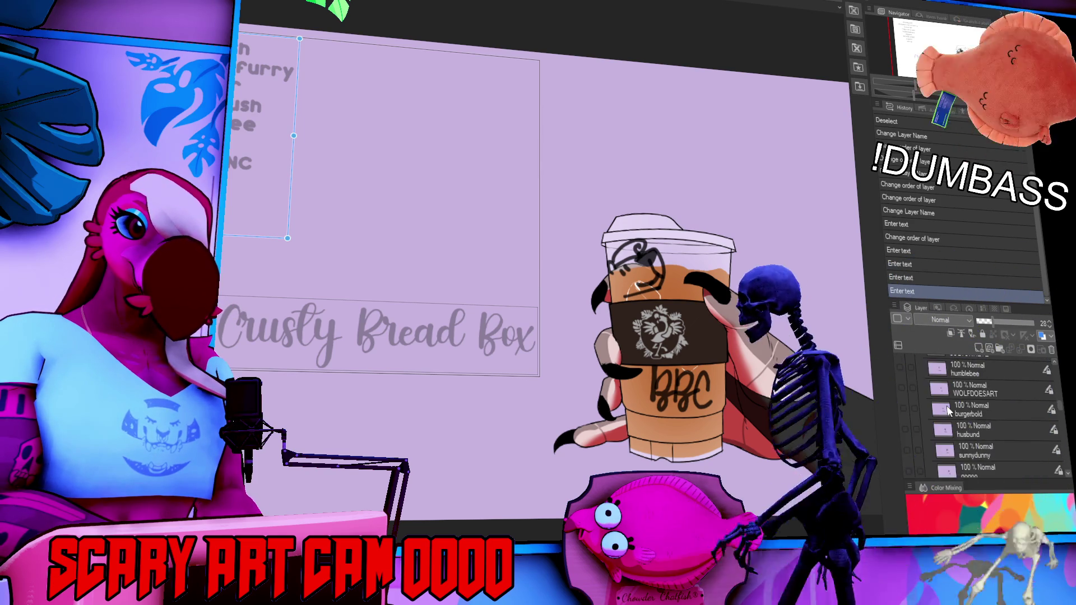
scroll(948, 411, down, 4)
scroll(949, 413, down, 10)
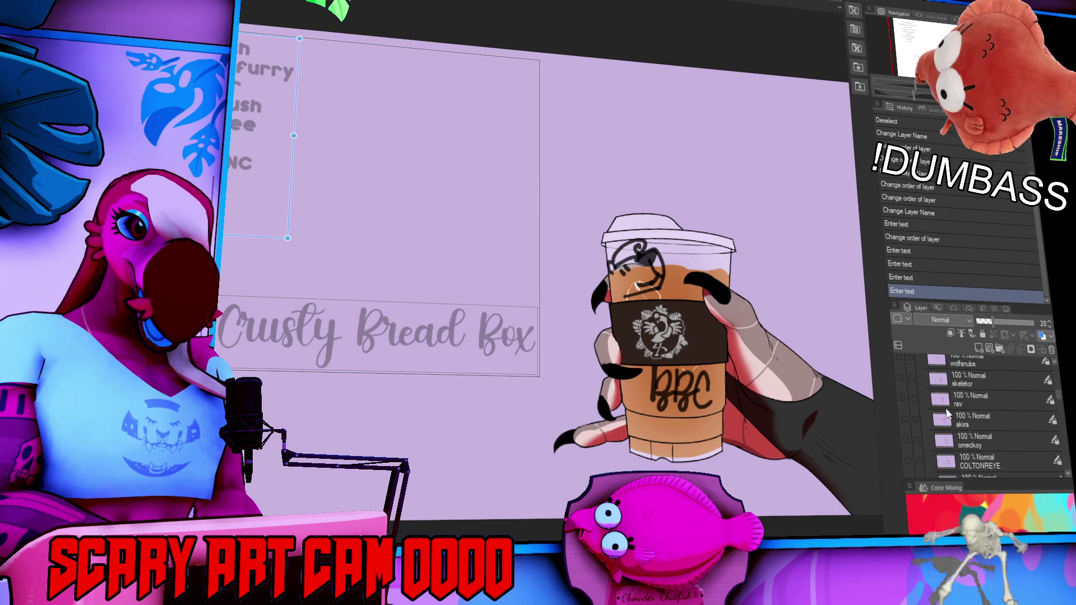
scroll(947, 414, up, 1)
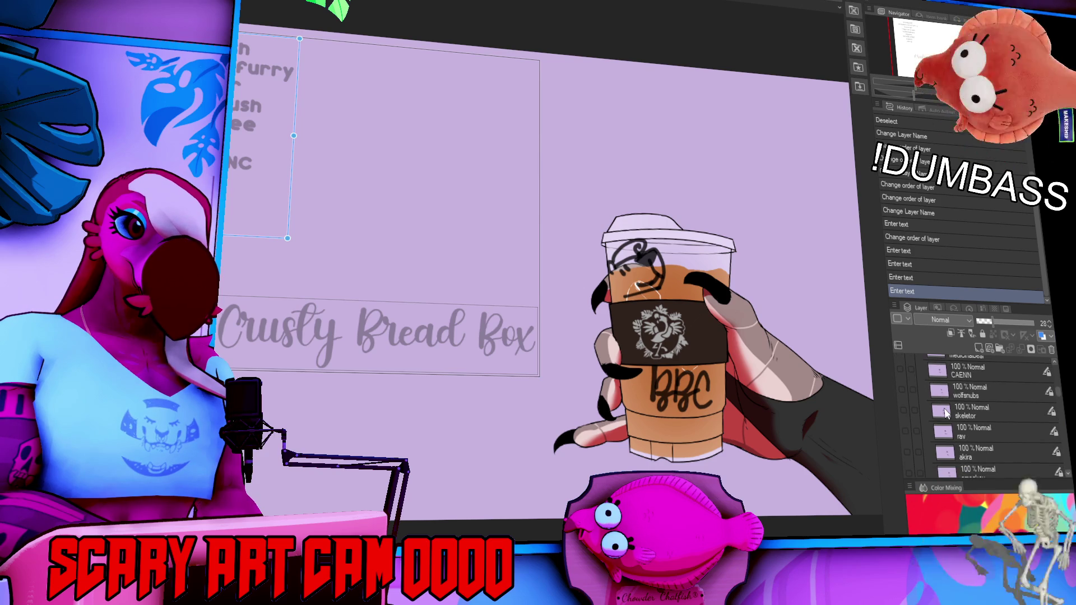
scroll(946, 414, up, 1)
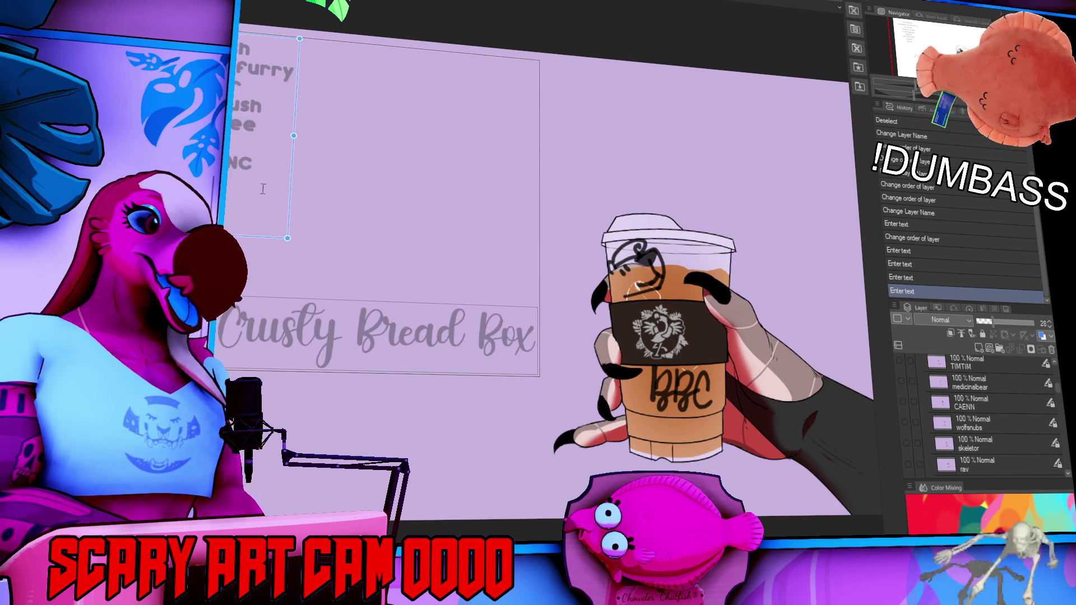
scroll(1010, 429, down, 5)
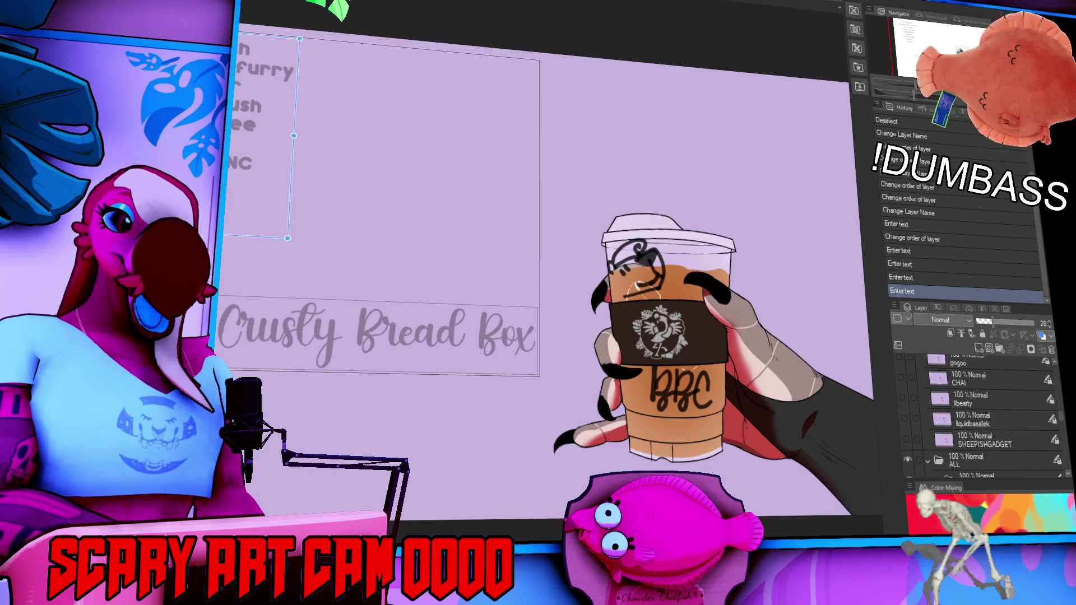
scroll(986, 381, down, 10)
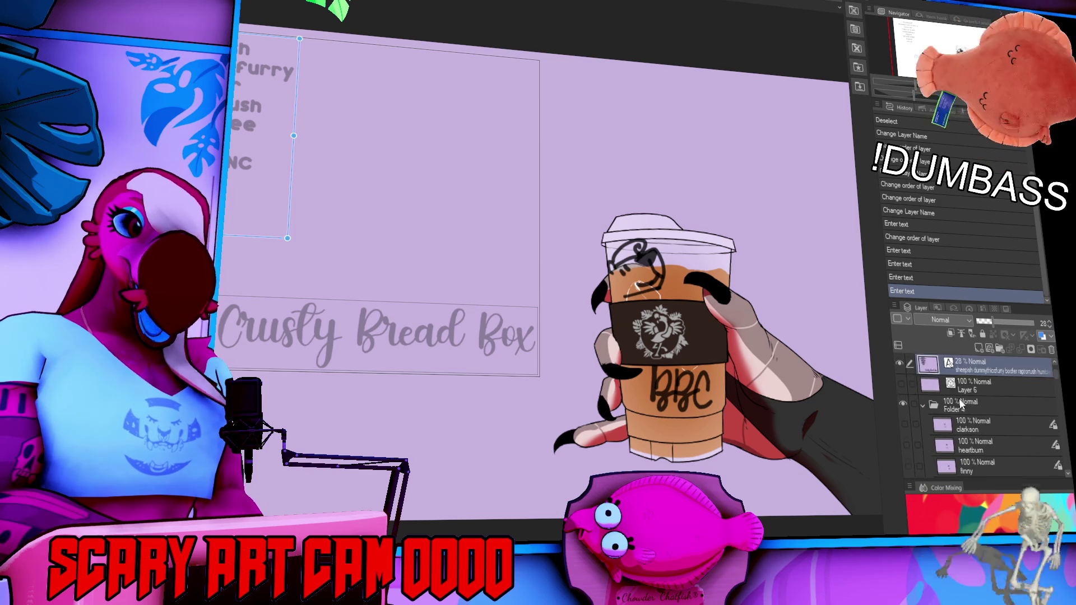
click(902, 404)
- Select the layer holding the current cup lettering
scroll(920, 409, down, 5)
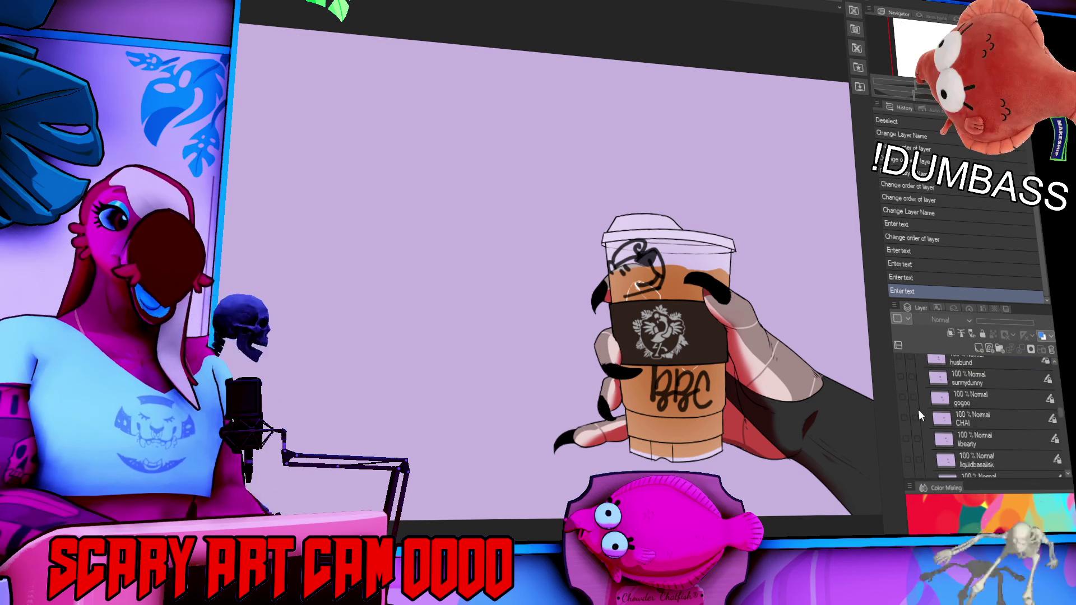
scroll(919, 413, down, 3)
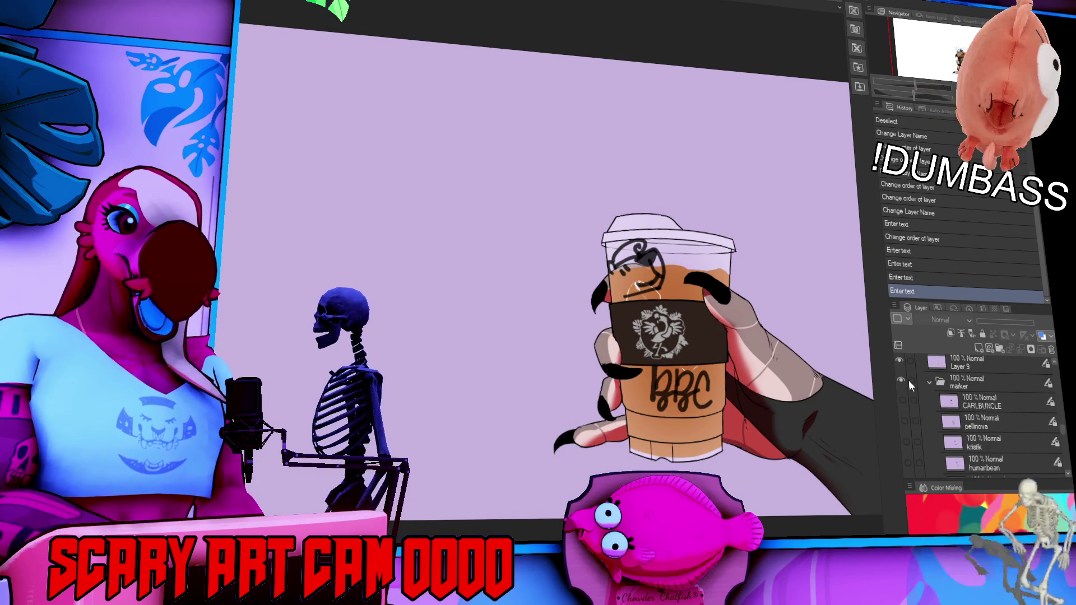
scroll(930, 398, down, 4)
scroll(930, 398, down, 2)
click(977, 442)
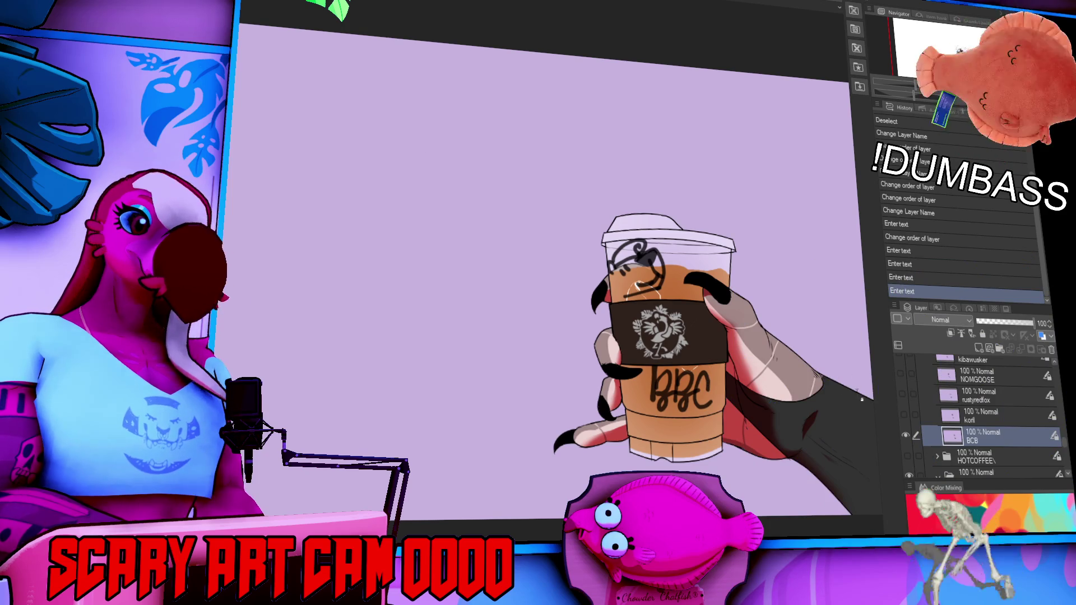
- Select the ALL folder and bring up the animation timeline
scroll(948, 429, down, 3)
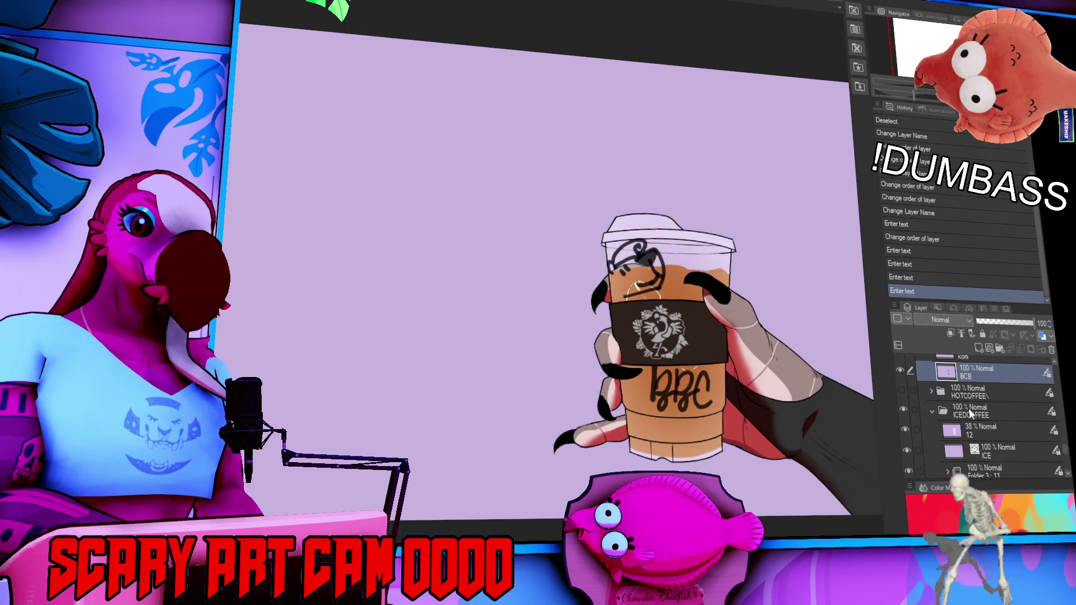
scroll(971, 413, up, 5)
click(964, 387)
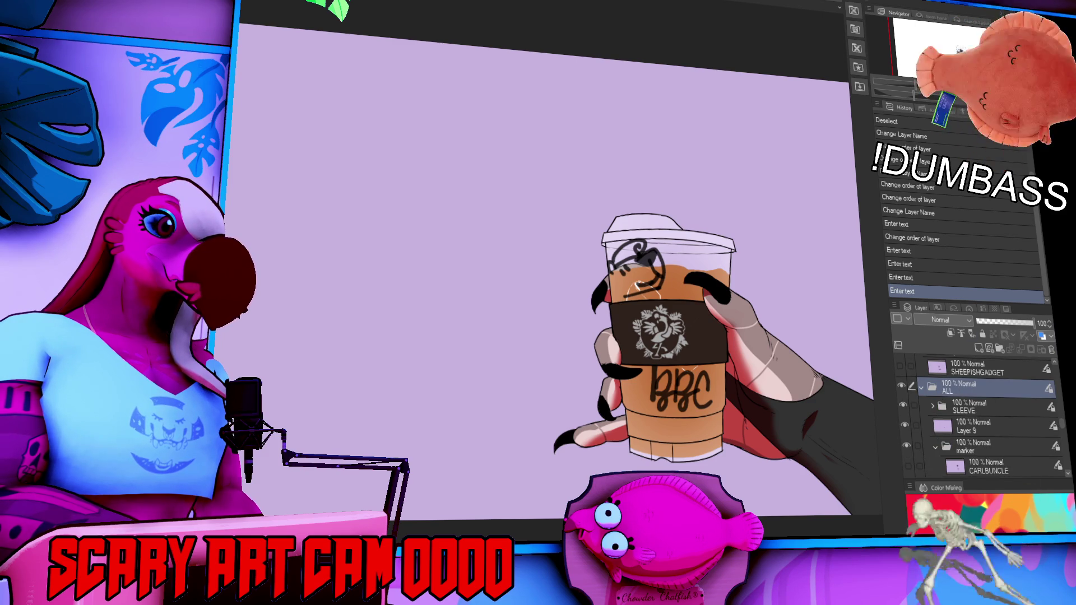
key(ctrl+shift+t)
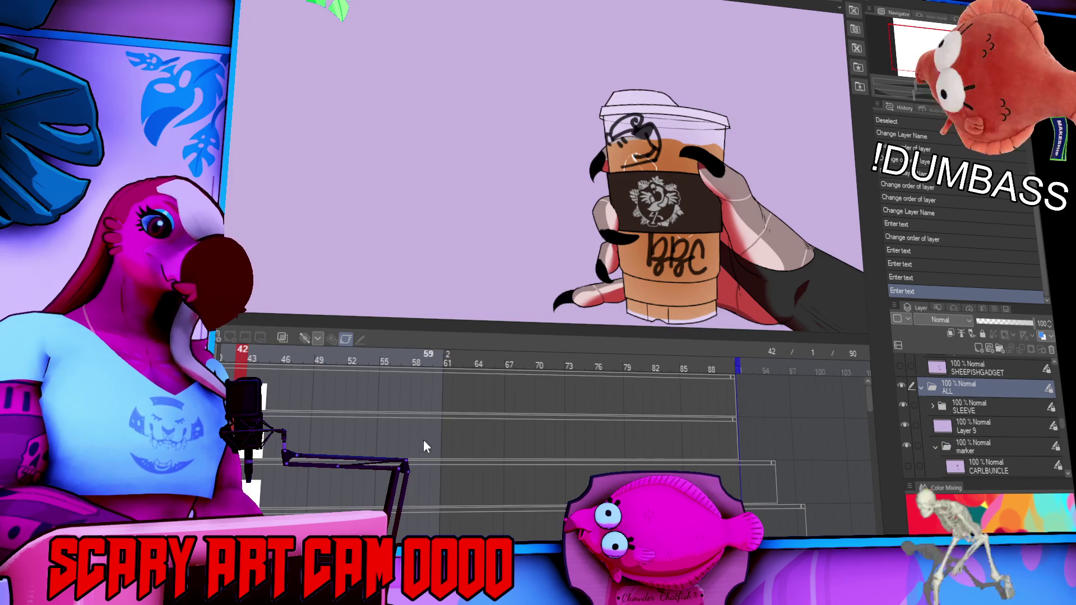
- Rewind to frame 1, play the cup animation, then stop playback
key(Home)
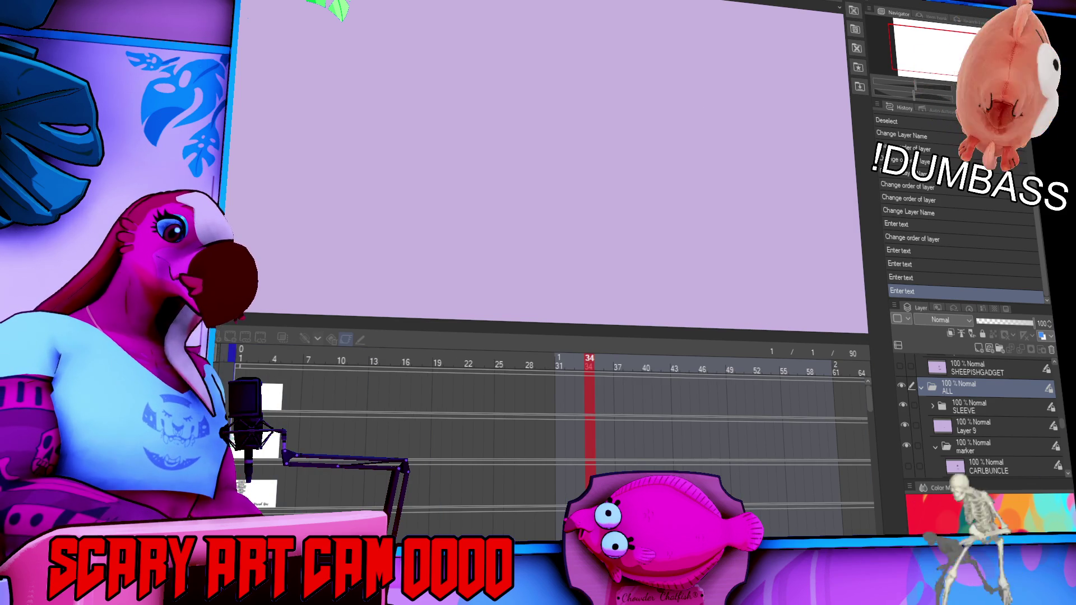
key(space)
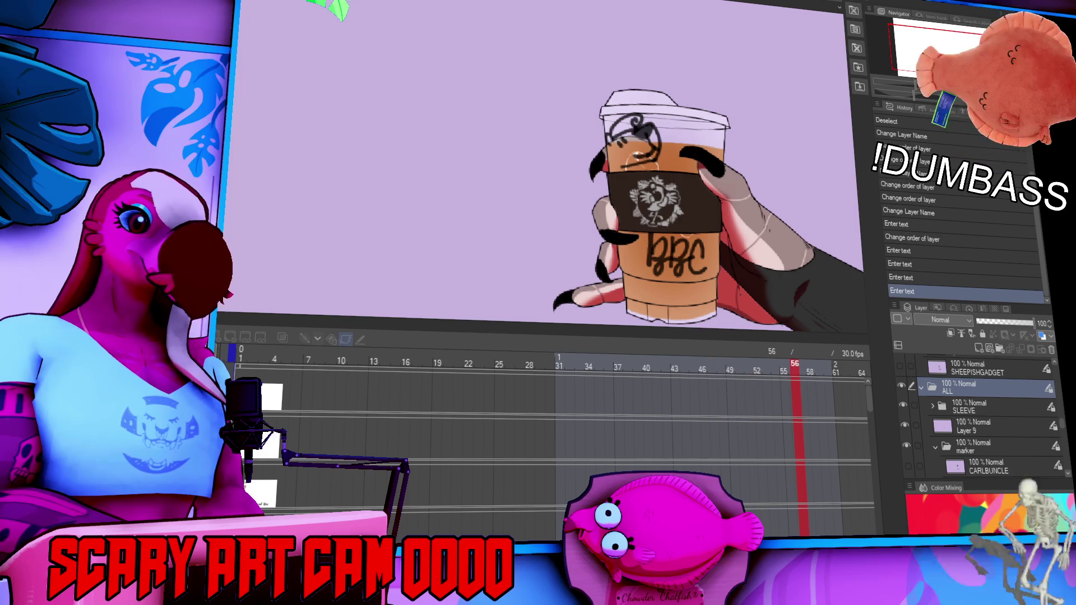
key(space)
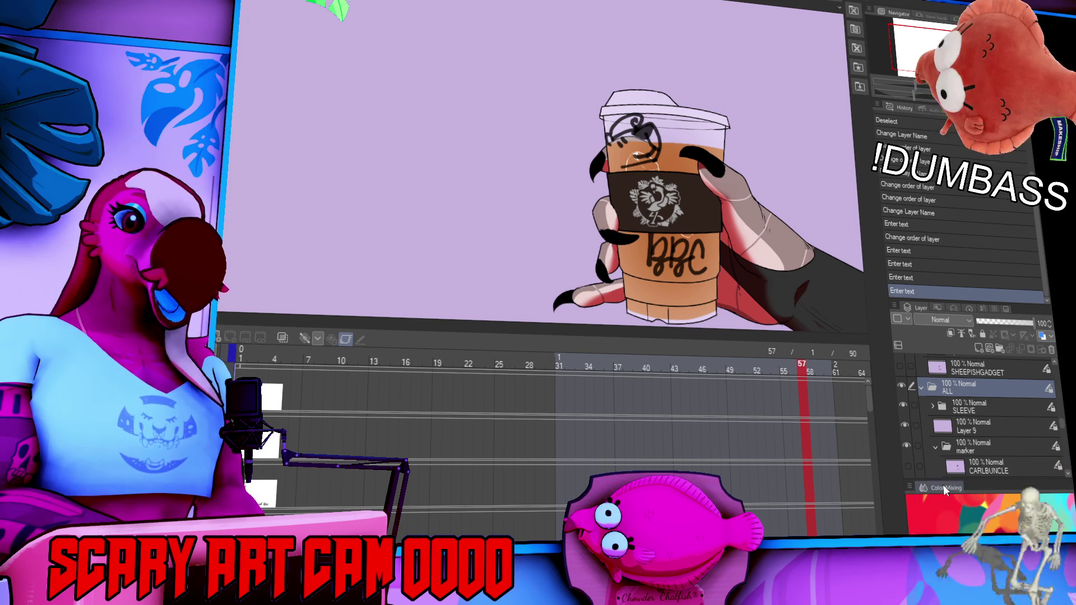
- Swap the cup lettering through Carl's Ache to the Crusty Bread Fox lettering with fox doodle
scroll(948, 437, down, 5)
click(905, 435)
click(904, 414)
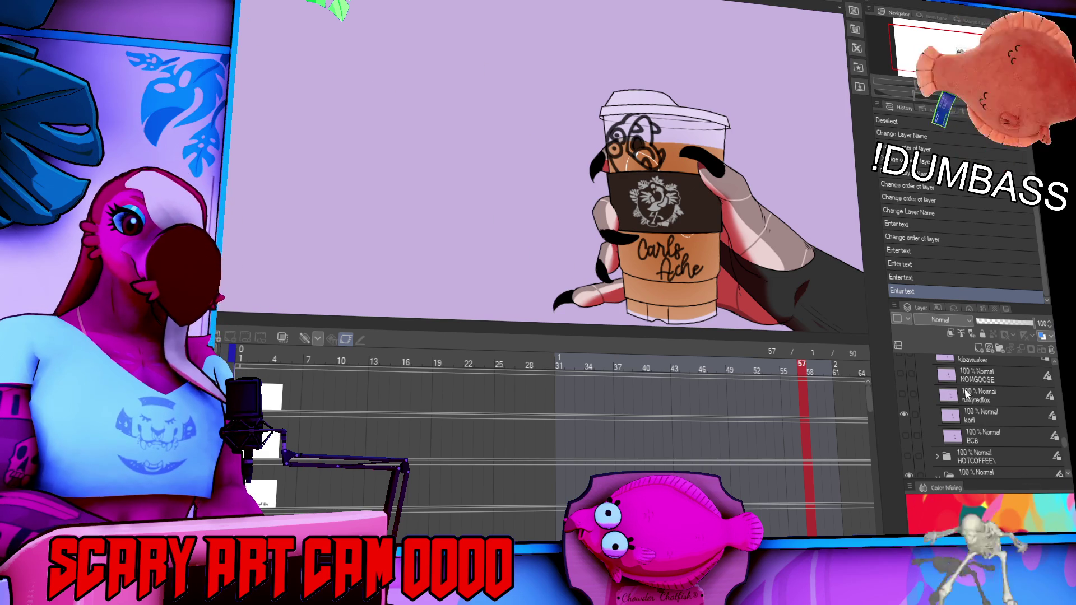
click(904, 415)
click(903, 394)
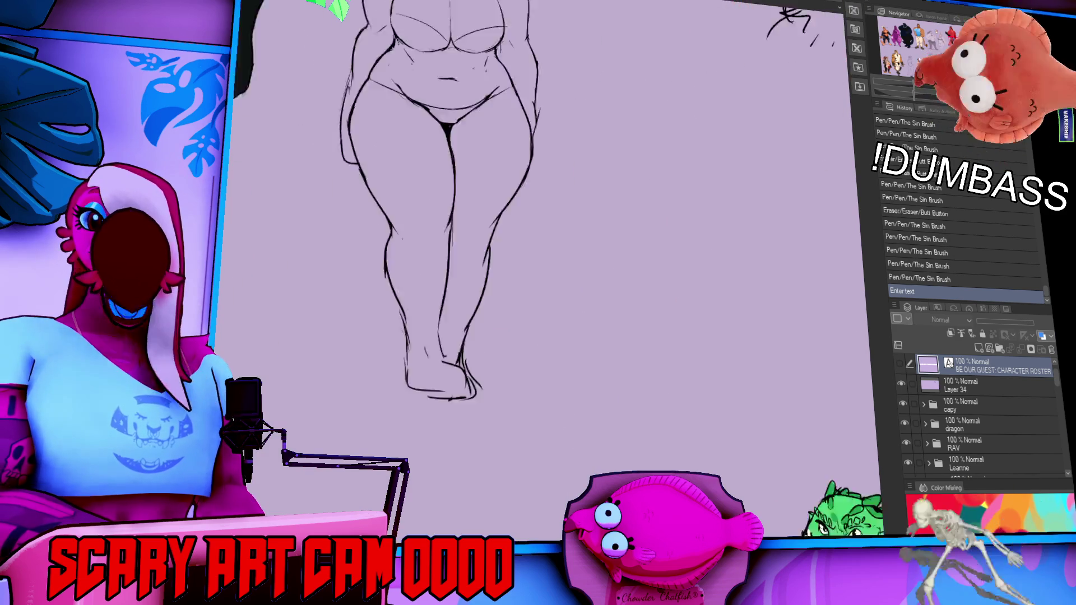
- Pan across the roster's kangaroo, panther, horse and cheetah sketches, then return to the coffee-cup document
drag(919, 59, 885, 65)
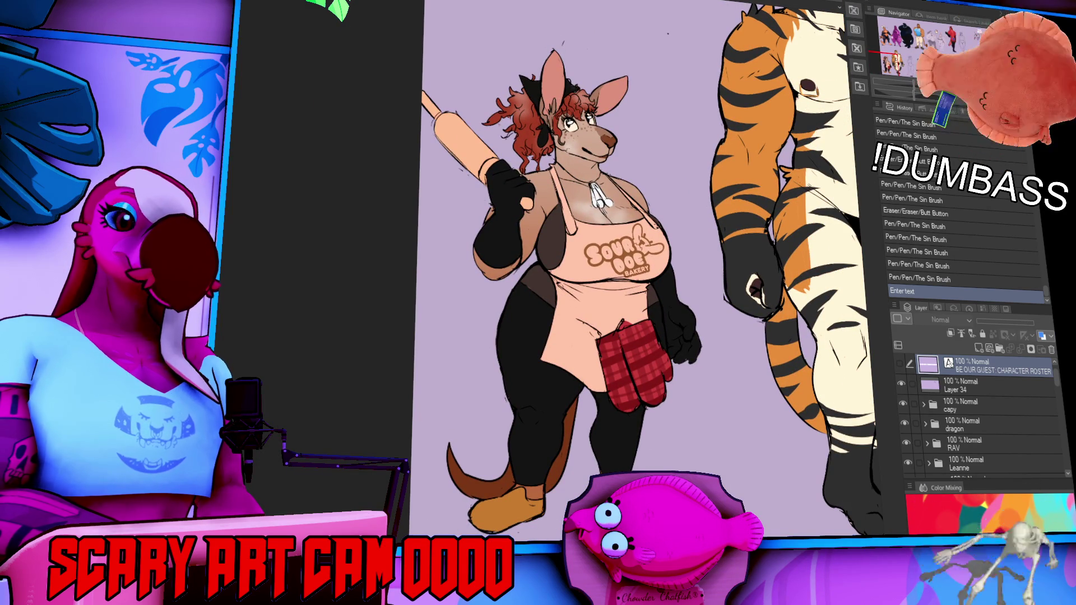
click(907, 36)
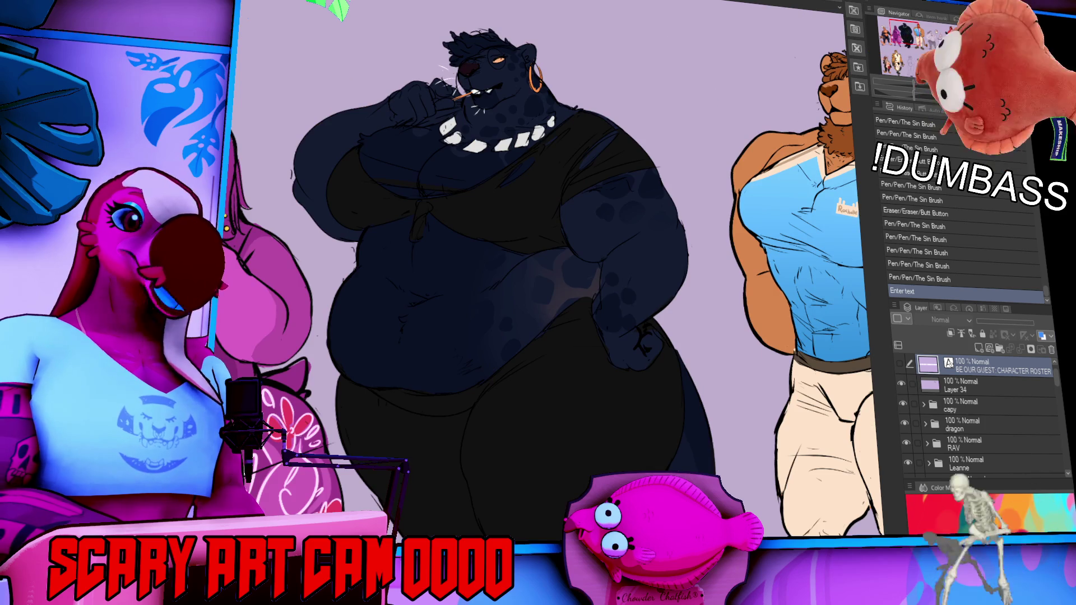
mouse_move(903, 37)
mouse_down()
mouse_move(891, 39)
mouse_move(956, 45)
mouse_up()
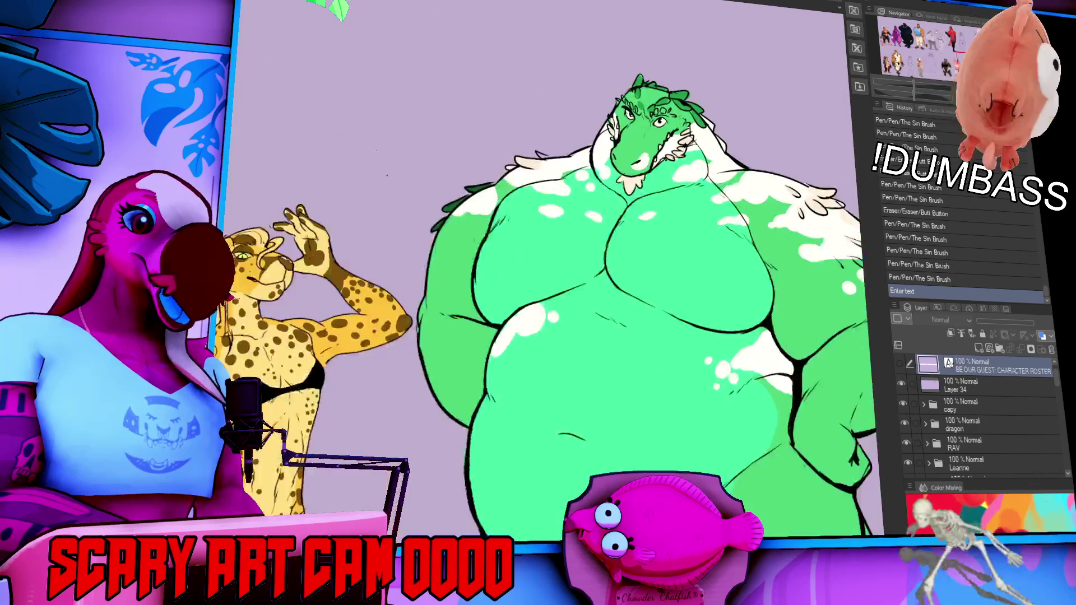
scroll(955, 44, up, 2)
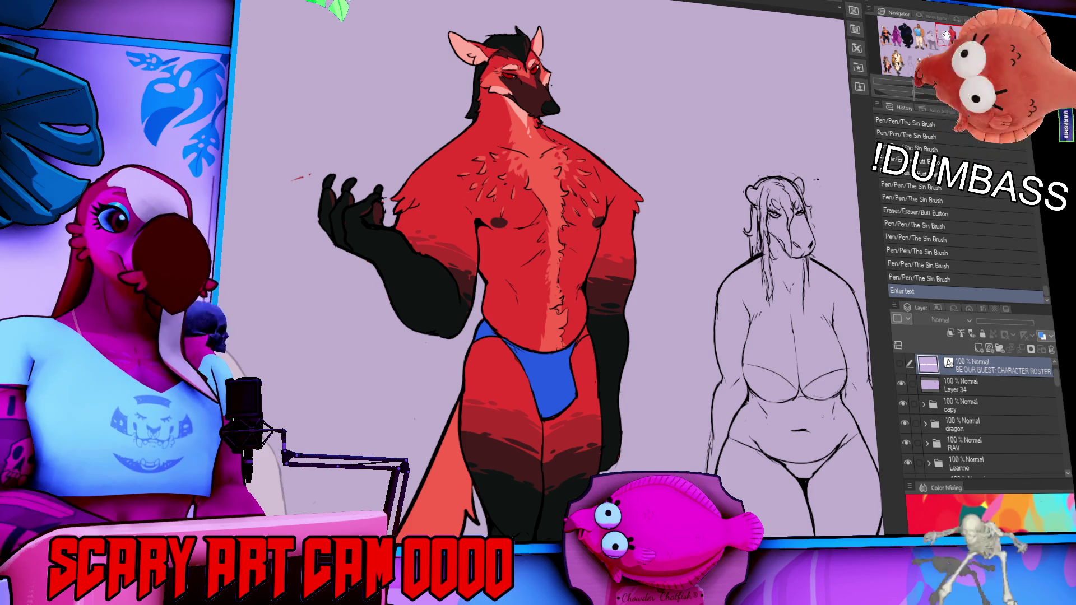
mouse_move(945, 37)
mouse_down()
mouse_move(958, 63)
mouse_move(906, 35)
mouse_move(961, 34)
mouse_move(953, 29)
mouse_move(934, 41)
mouse_move(904, 29)
mouse_move(942, 34)
mouse_move(942, 47)
mouse_move(900, 48)
mouse_move(883, 64)
mouse_move(929, 71)
mouse_move(967, 41)
mouse_up()
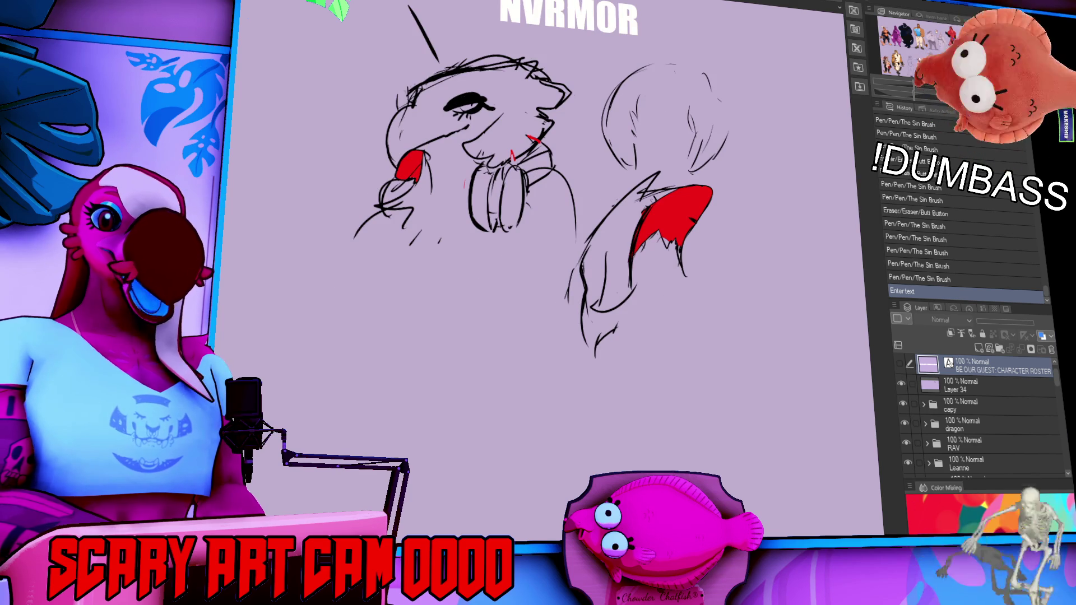
drag(967, 40, 970, 38)
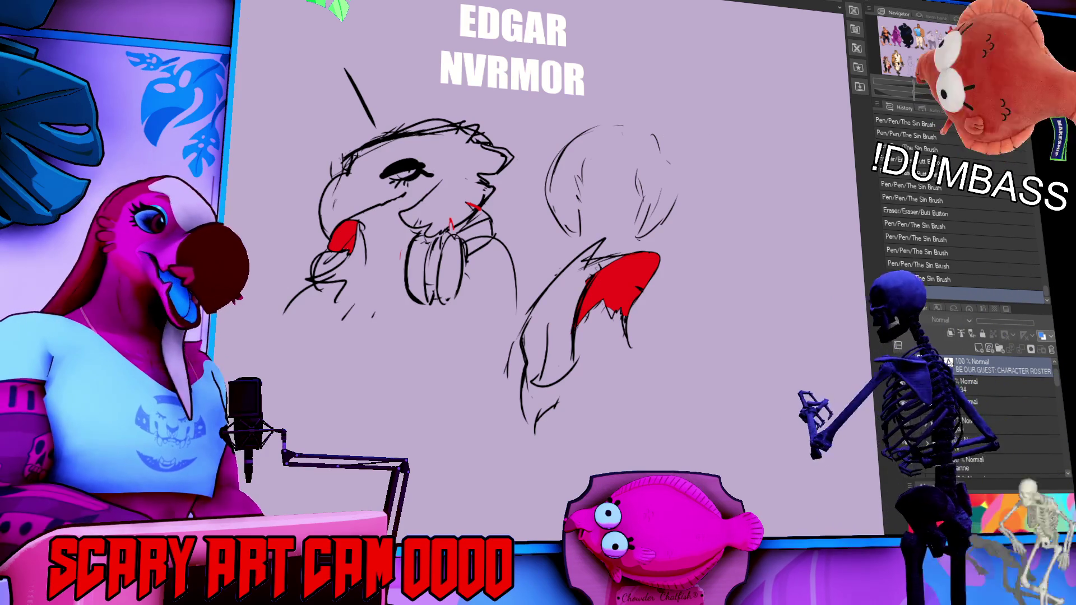
key(ctrl+Tab)
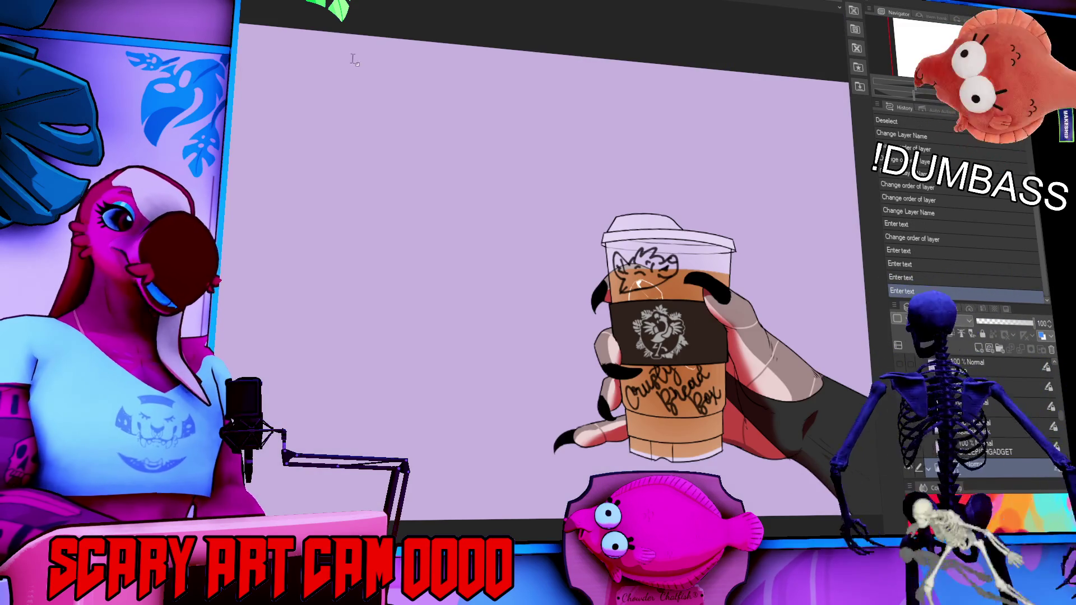
- Replace the Crusty Bread Fox lettering with the mom juice lettering
scroll(953, 426, up, 5)
scroll(976, 421, up, 5)
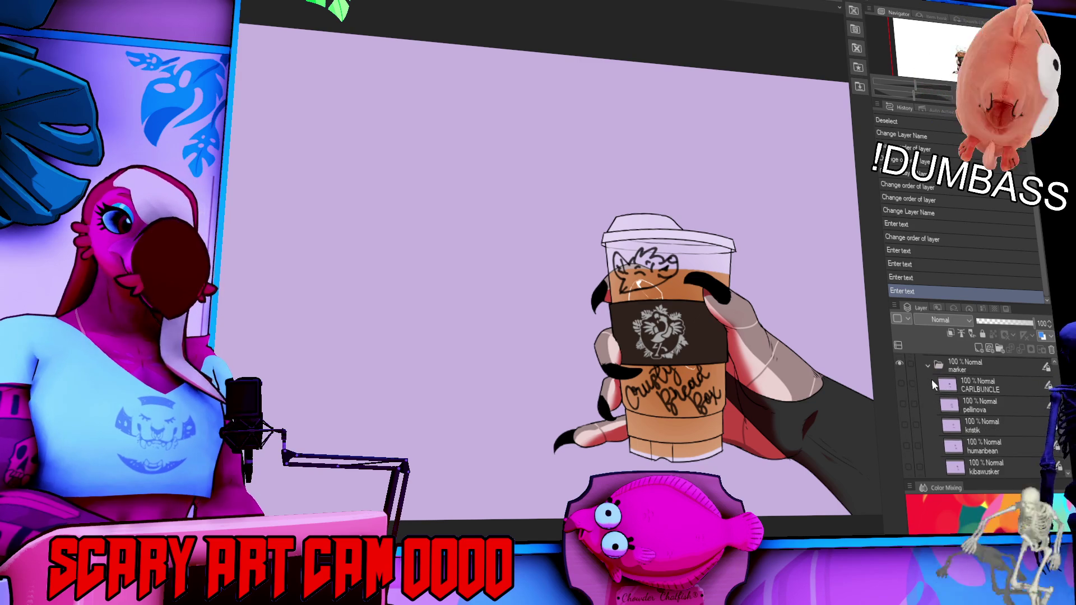
scroll(913, 429, down, 3)
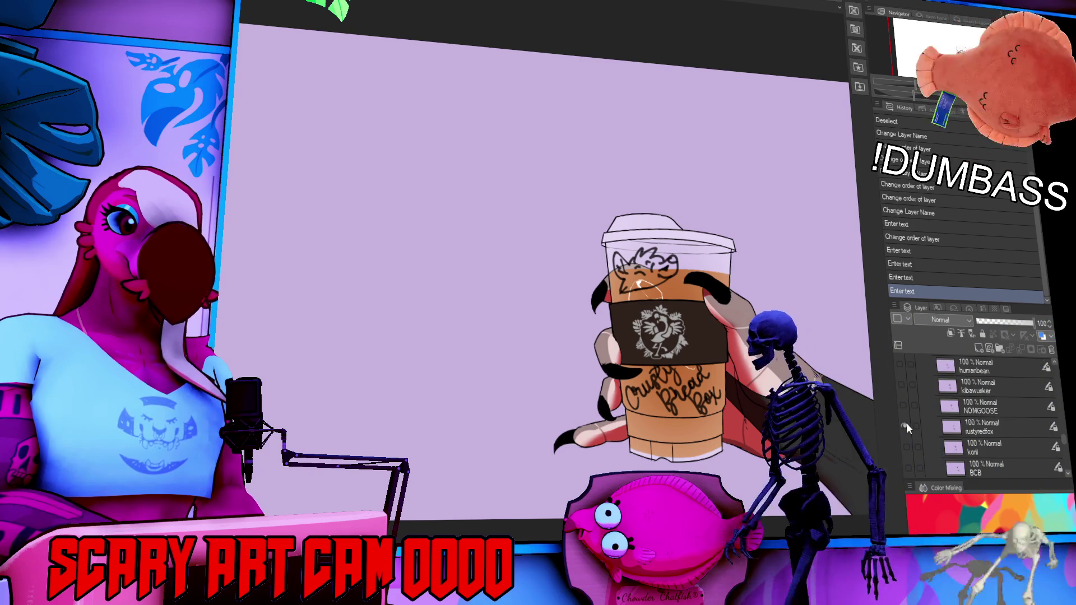
click(904, 425)
click(904, 406)
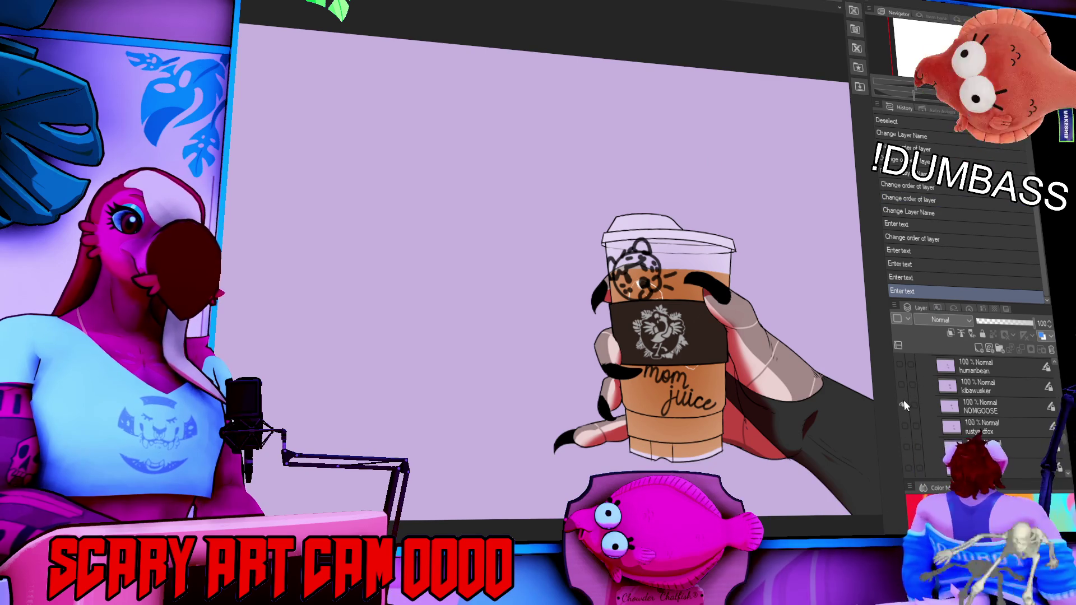
- Swap mom juice for the Kibble Buster lettering, then hide Kibble Buster again
click(904, 401)
click(903, 385)
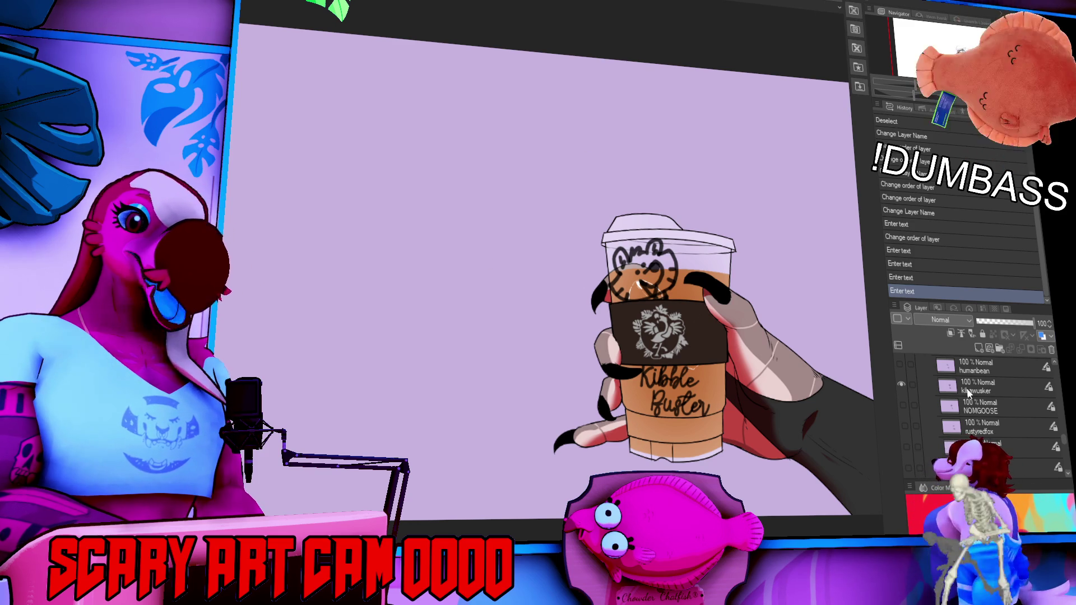
click(894, 384)
- Turn on the human bee lettering and horns-hand doodle layer
click(899, 365)
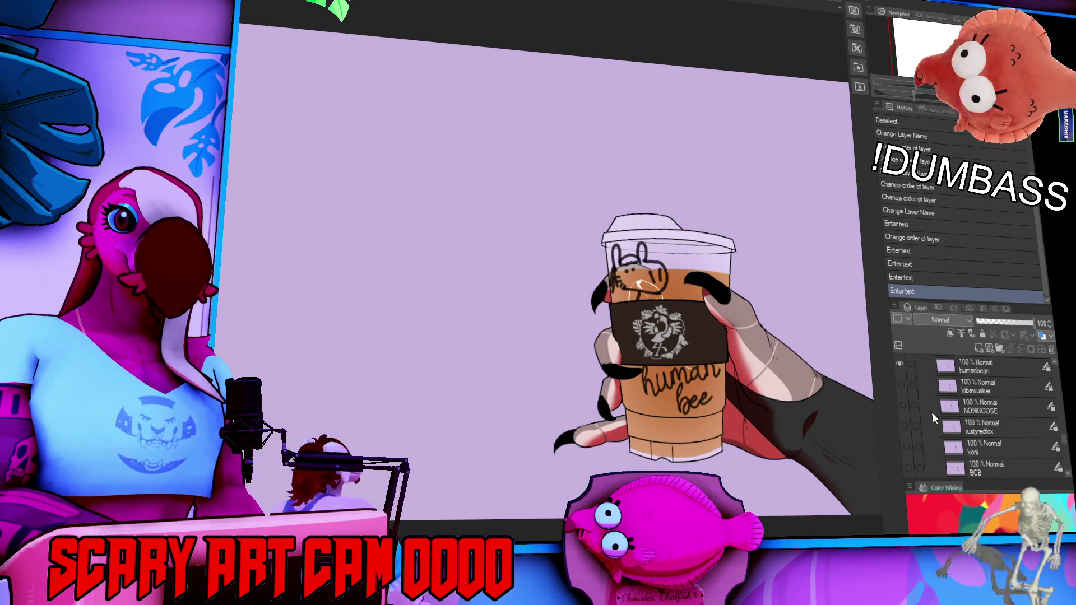
scroll(949, 428, up, 3)
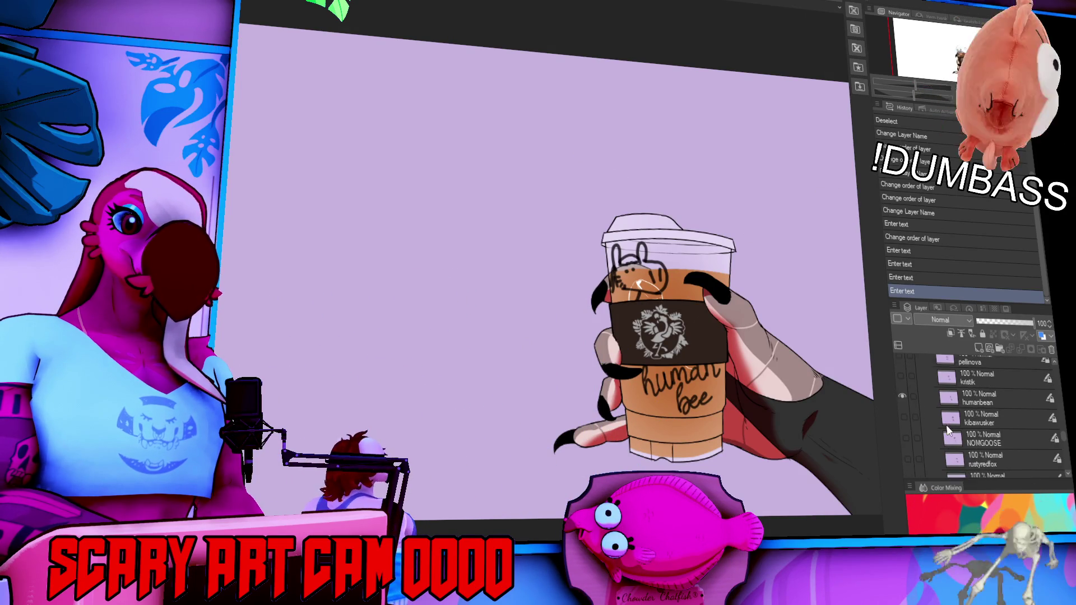
- Hide the human bee lettering and show the Hysterectomy lettering and creature doodle
click(907, 430)
click(906, 412)
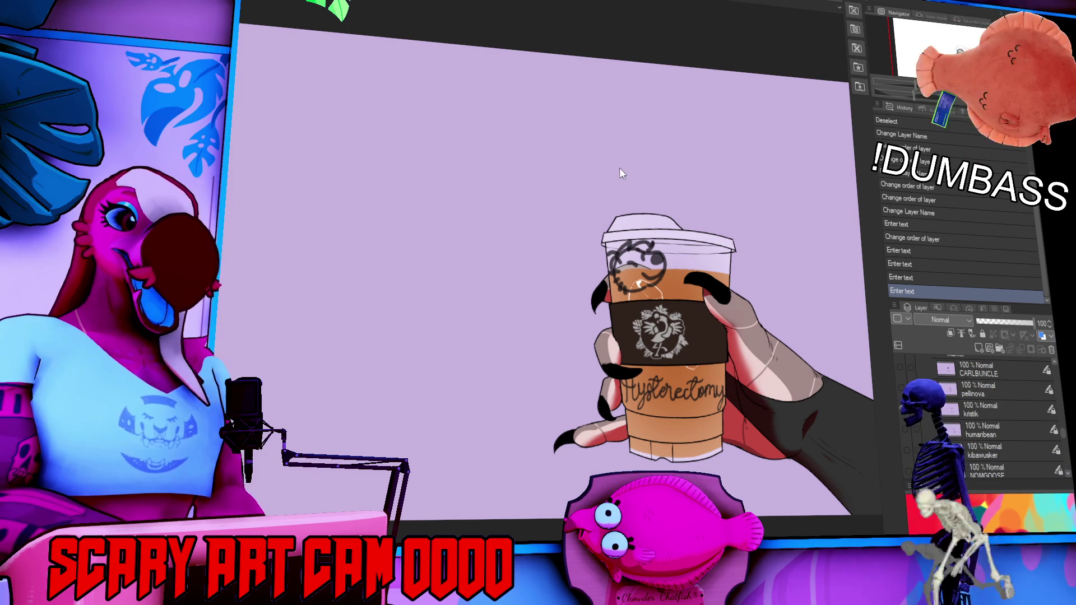
key(t)
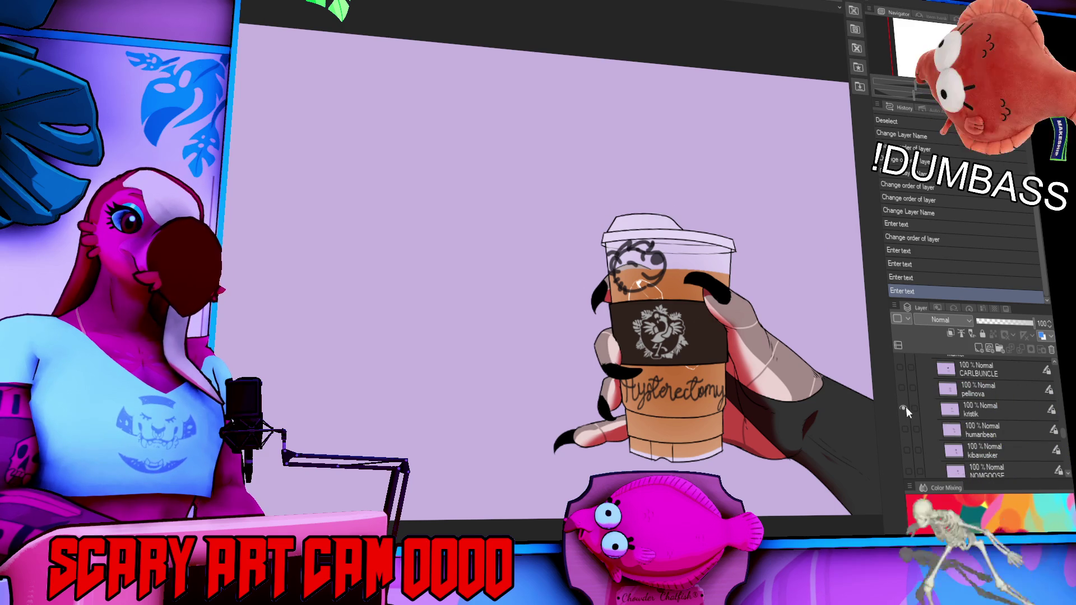
- Turn on the layer with the Pellagrino lettering and its doodle
click(903, 389)
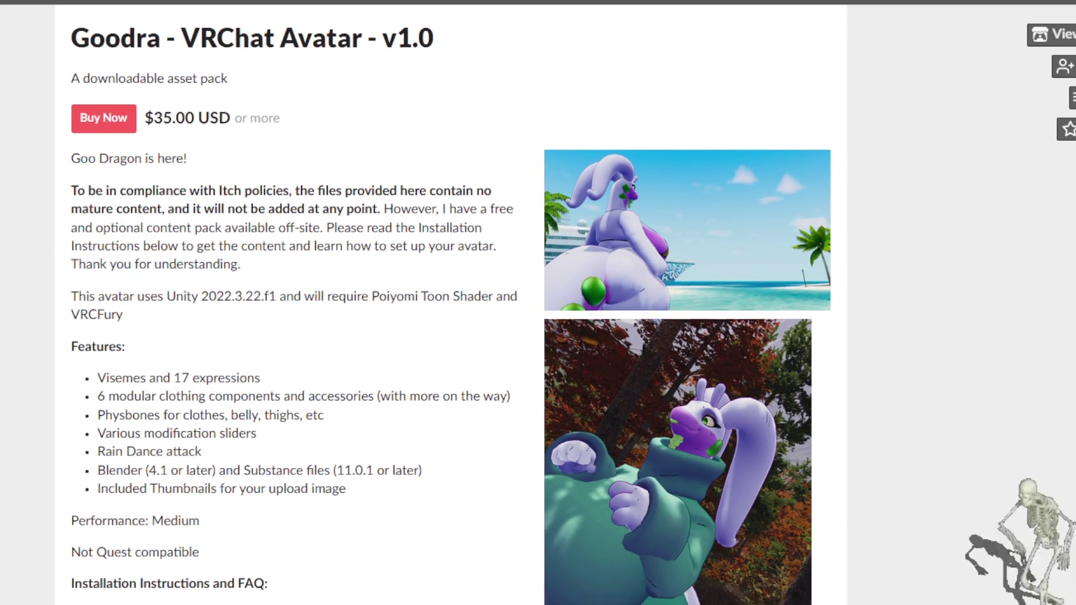
- View the forest screenshot and the turtleneck sweater render enlarged in the Goodra gallery
scroll(437, 302, down, 3)
scroll(437, 302, up, 3)
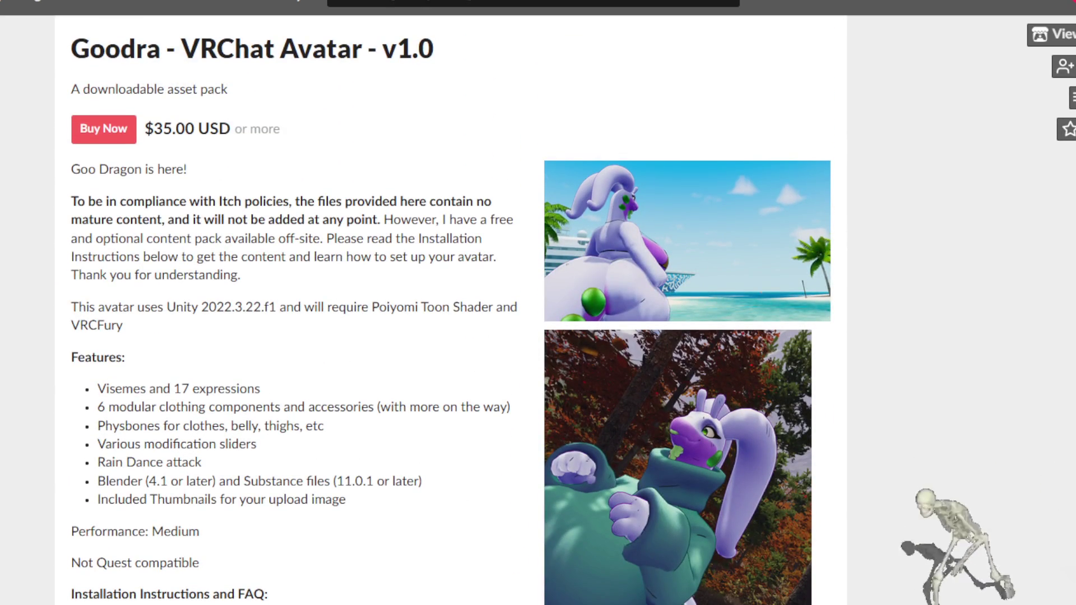
scroll(437, 303, down, 4)
scroll(437, 303, down, 2)
scroll(437, 303, down, 3)
click(711, 375)
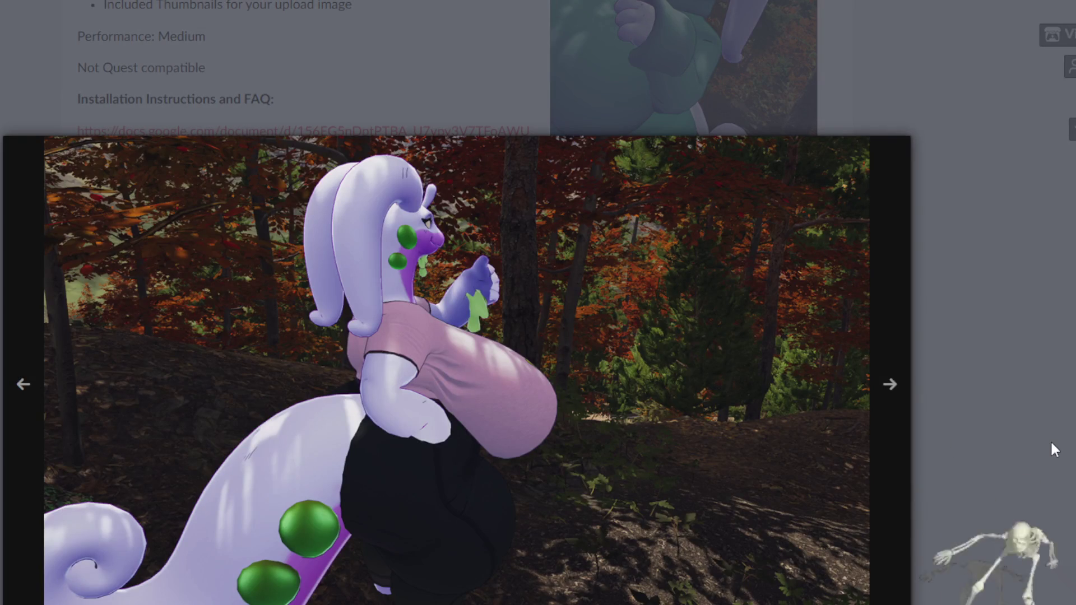
click(1055, 442)
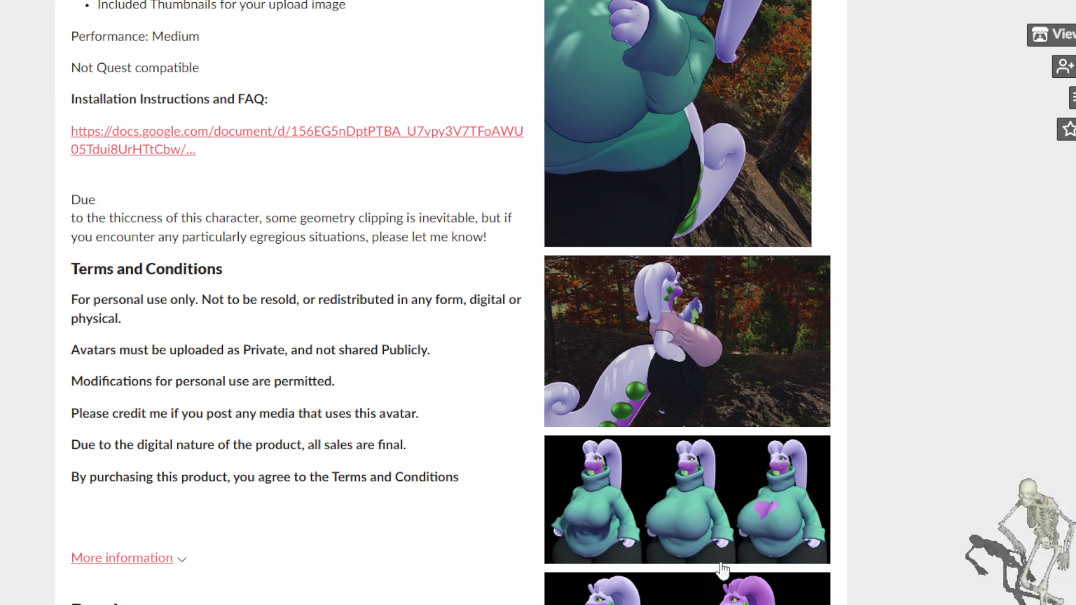
click(706, 537)
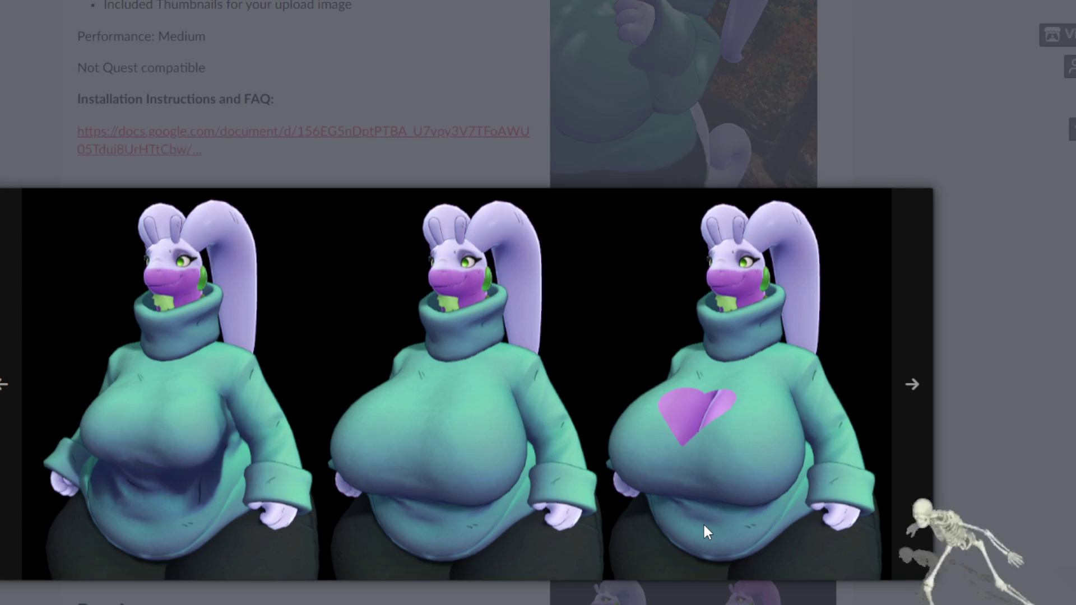
click(984, 564)
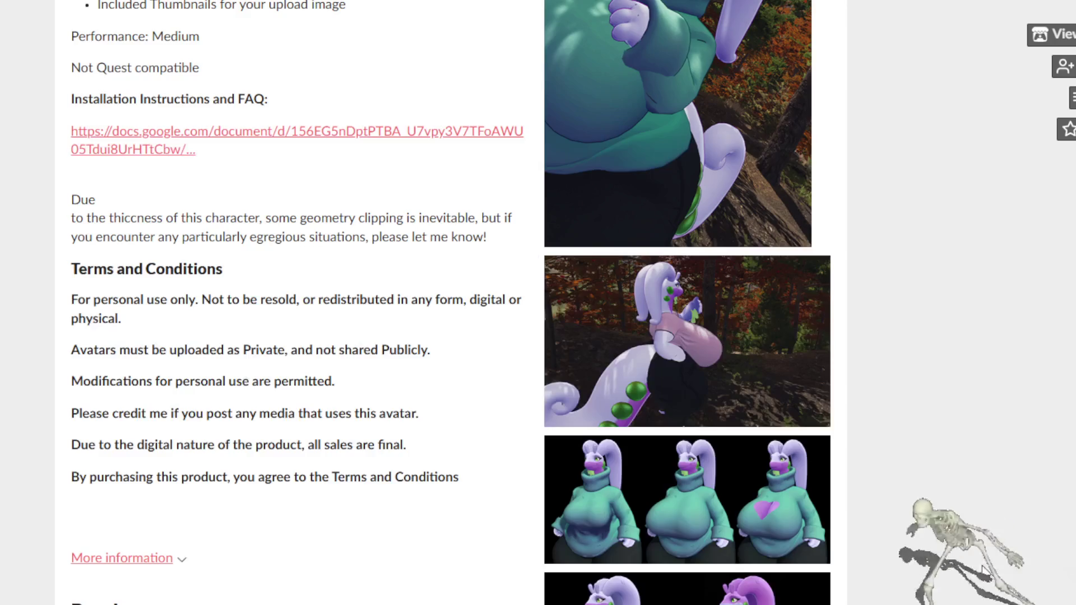
- Browse further down the Goodra page and view the side-by-side purple avatar render enlarged
scroll(775, 584, down, 6)
scroll(775, 590, down, 2)
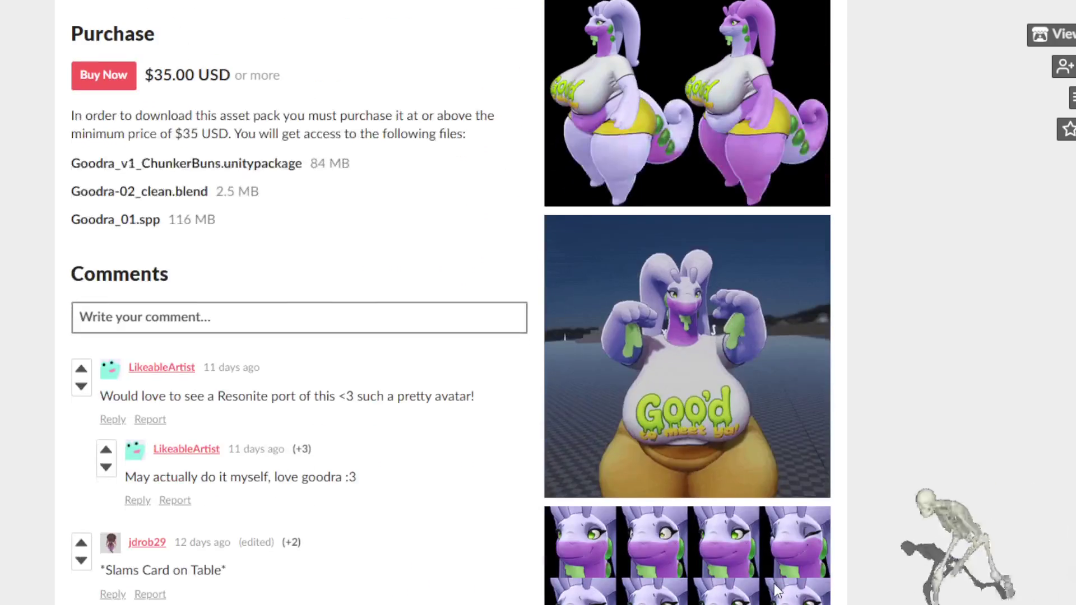
scroll(775, 590, down, 3)
scroll(776, 592, down, 2)
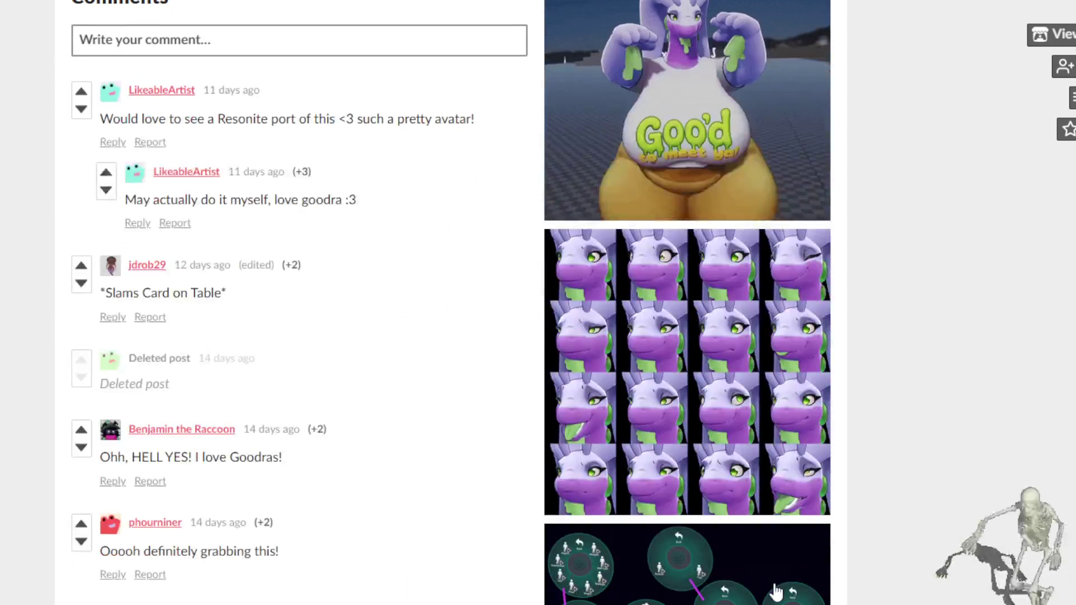
scroll(776, 592, up, 10)
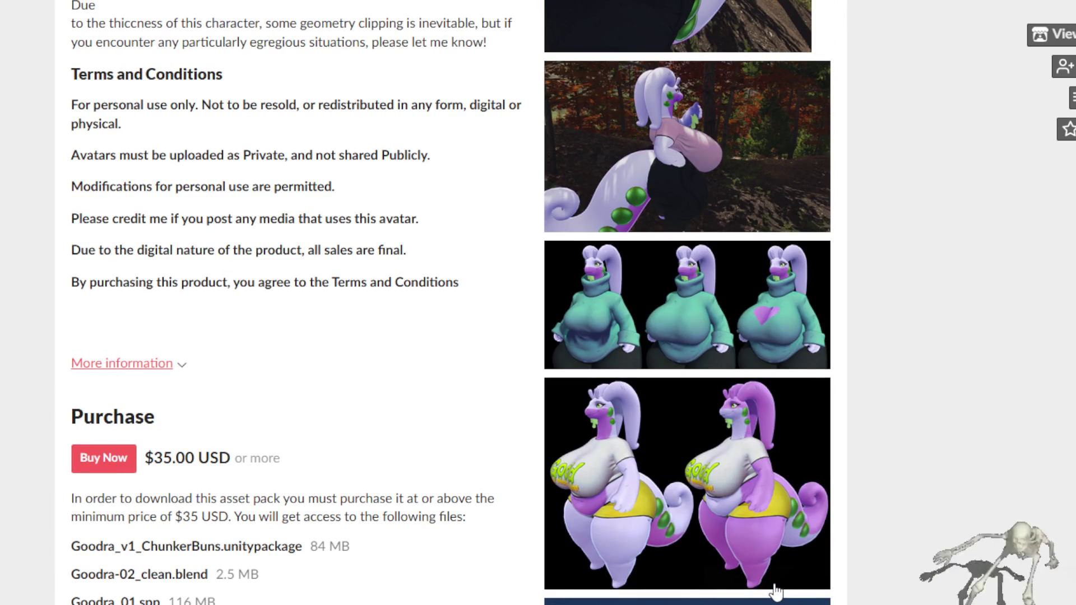
scroll(776, 591, up, 8)
scroll(776, 592, up, 4)
key(ctrl+l)
key(Escape)
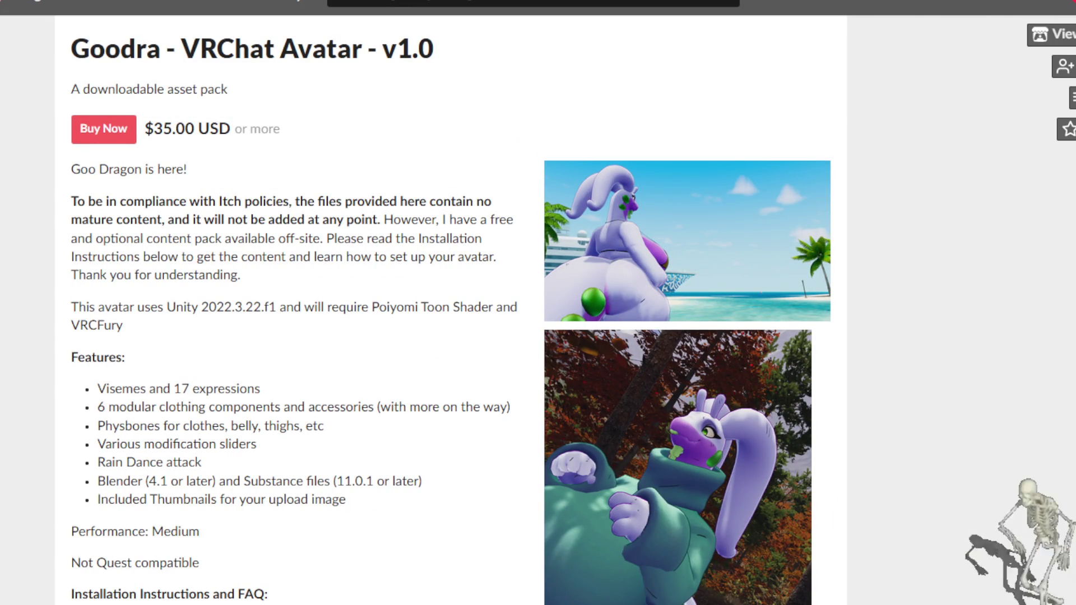
scroll(672, 552, down, 7)
scroll(672, 552, down, 1)
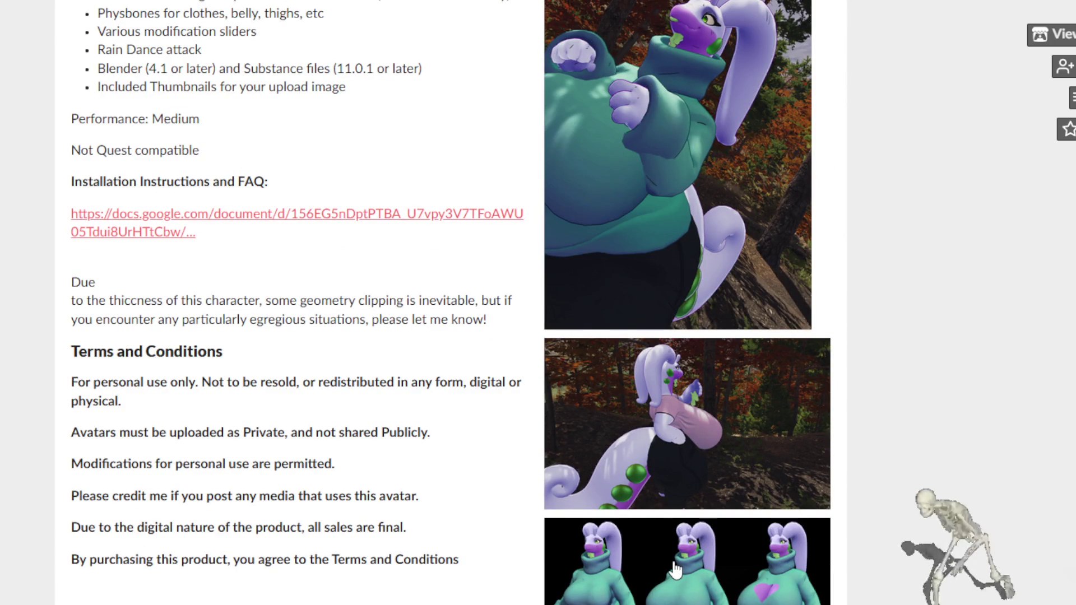
scroll(675, 570, down, 5)
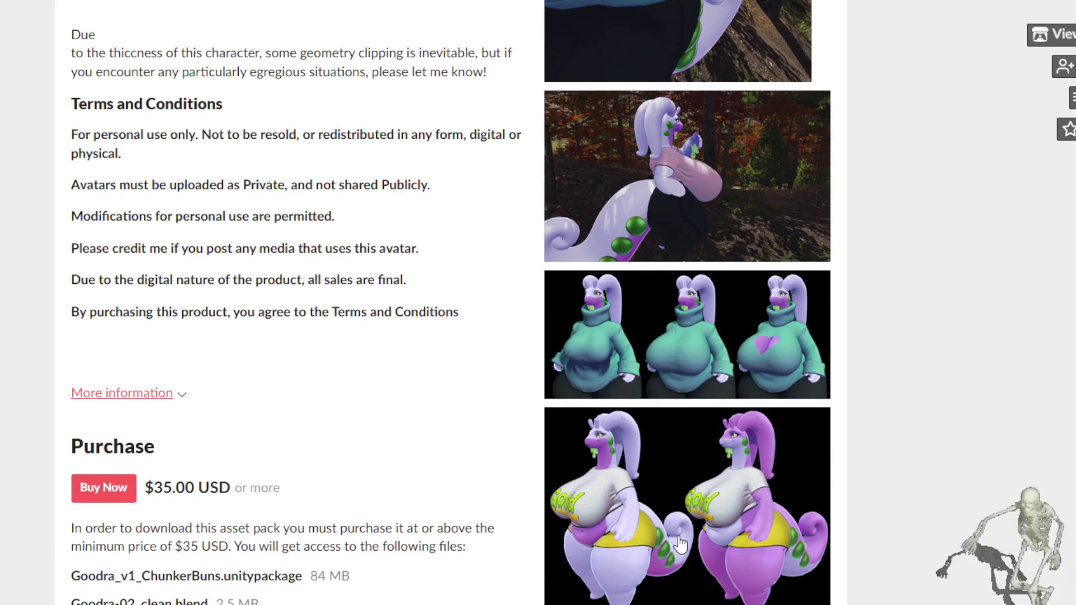
click(681, 543)
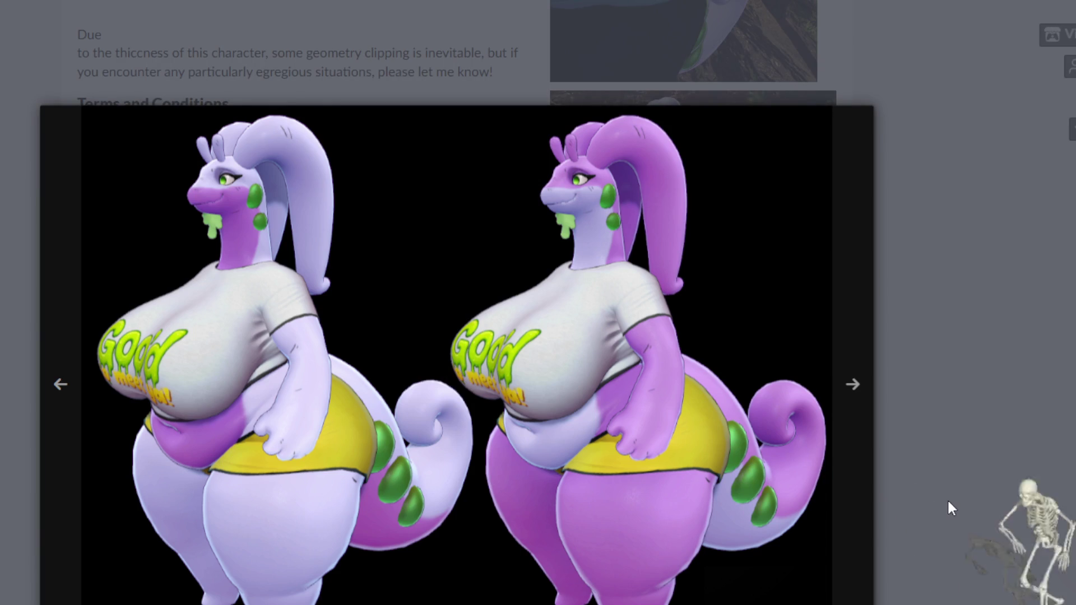
click(976, 480)
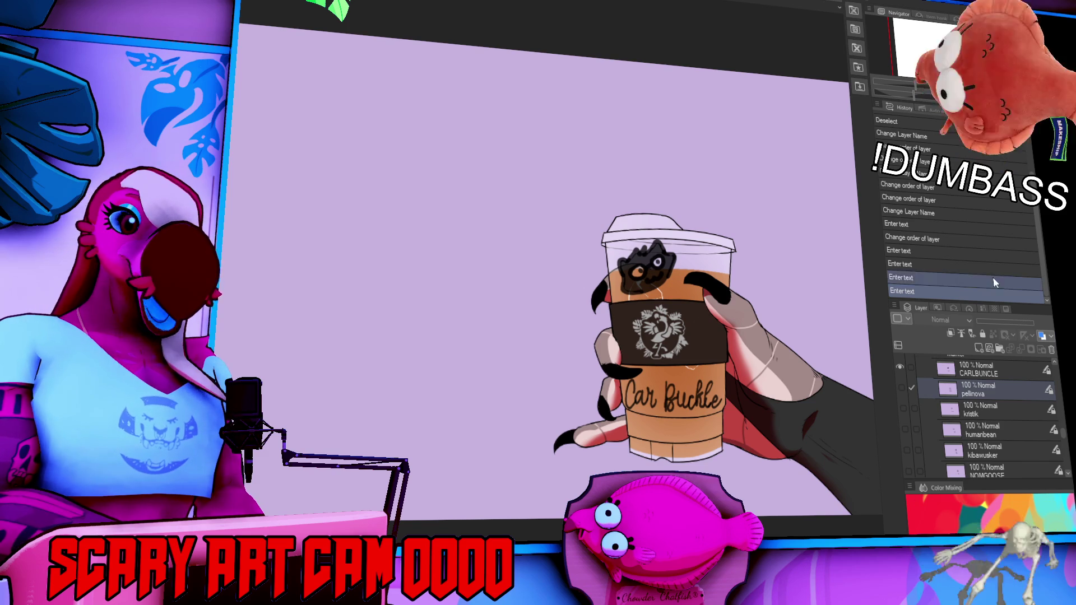
- Hide the Car Buckle lettering and doodle layer, and drag a name layer lower in the stack
scroll(985, 411, up, 2)
click(905, 414)
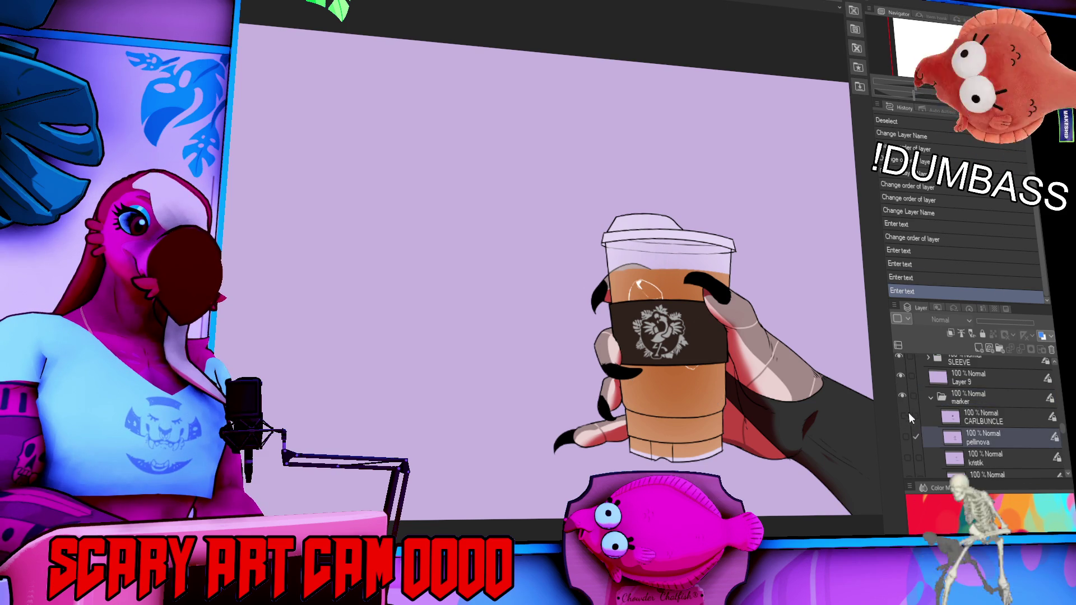
scroll(966, 416, down, 5)
drag(973, 408, 977, 362)
scroll(978, 414, down, 3)
scroll(978, 412, down, 5)
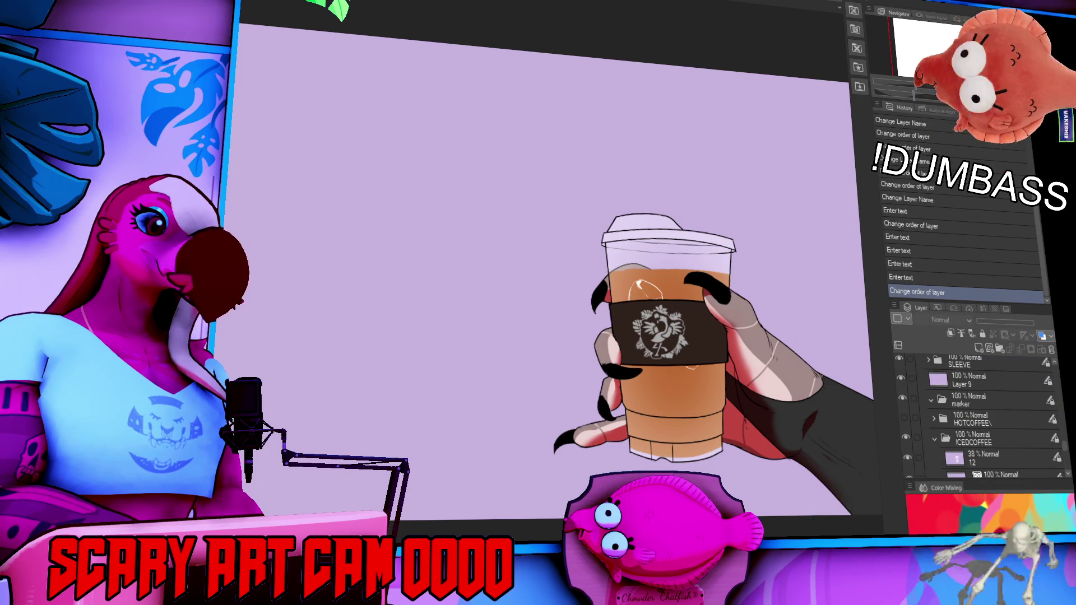
- Open the animation timeline with Ctrl+Shift+T and enable keyframes on the folder layer
key(ctrl+shift+t)
scroll(953, 409, down, 3)
scroll(981, 426, down, 2)
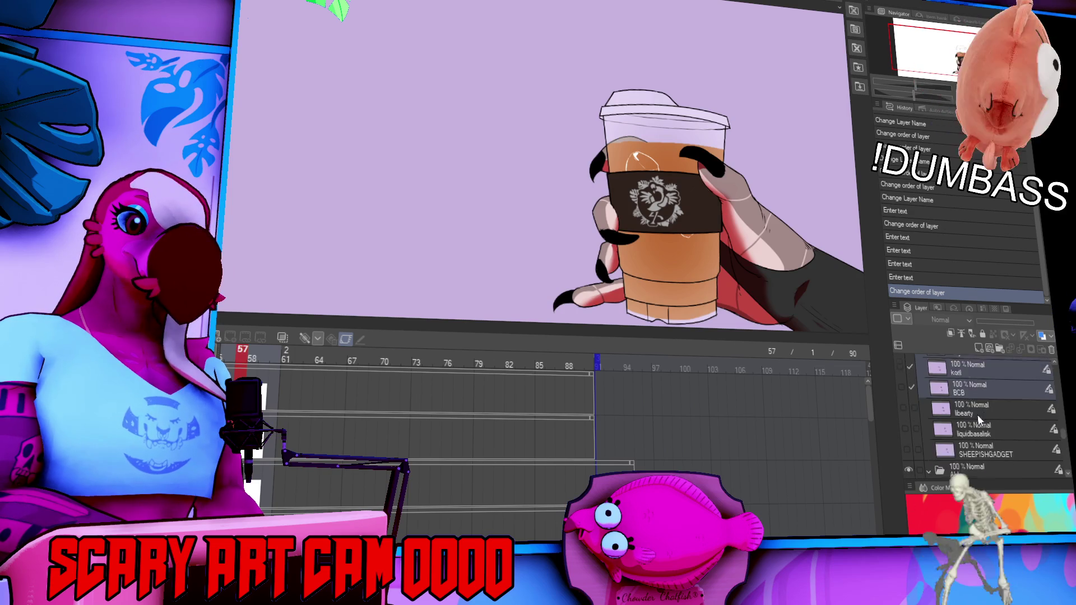
click(982, 443)
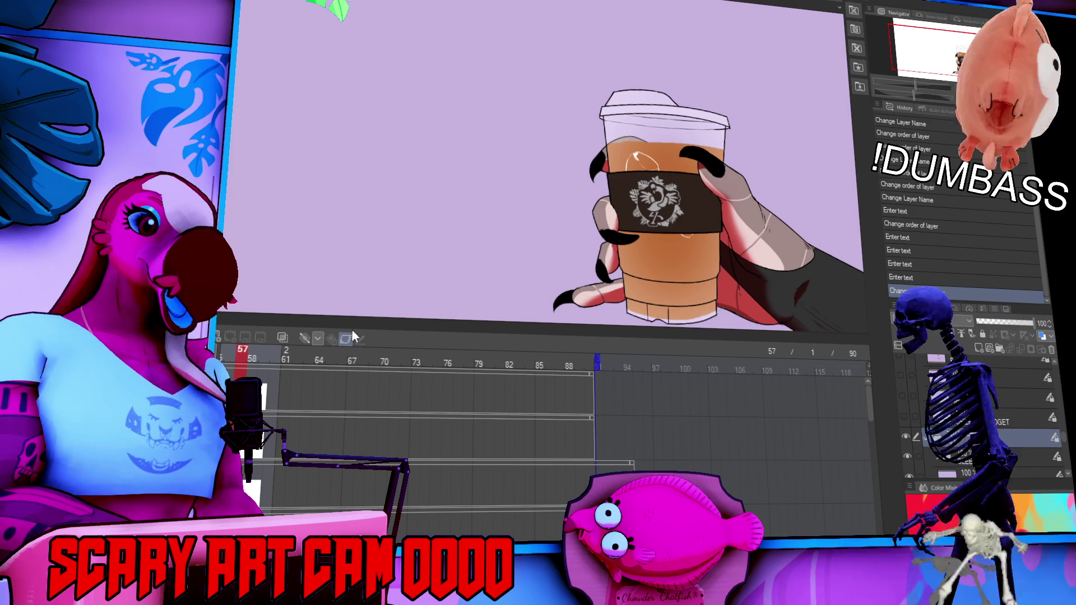
click(346, 338)
scroll(1000, 448, down, 3)
scroll(997, 447, down, 2)
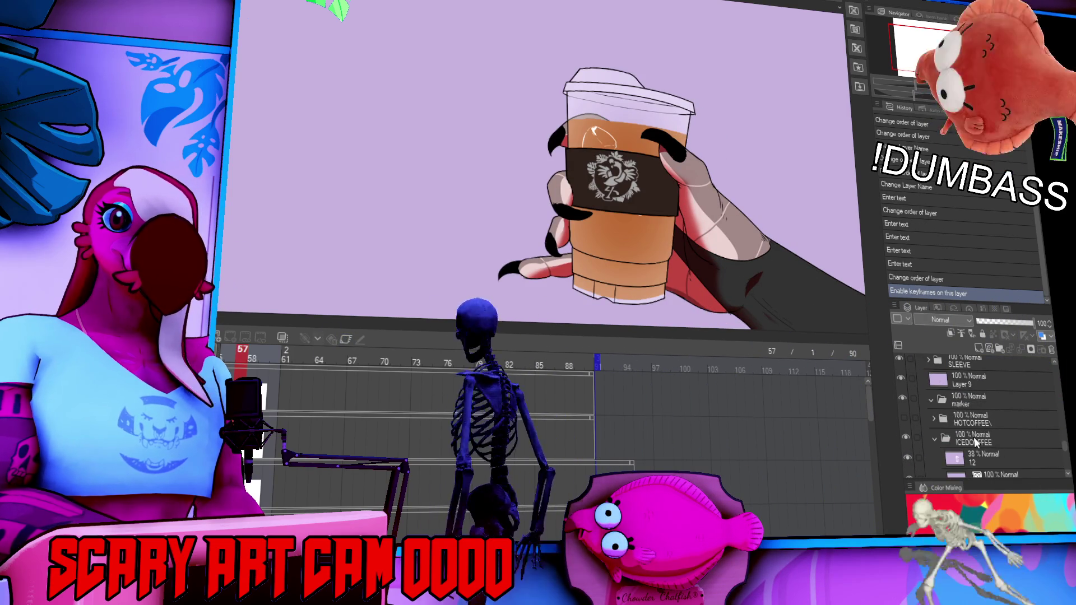
scroll(975, 443, down, 5)
scroll(933, 414, down, 5)
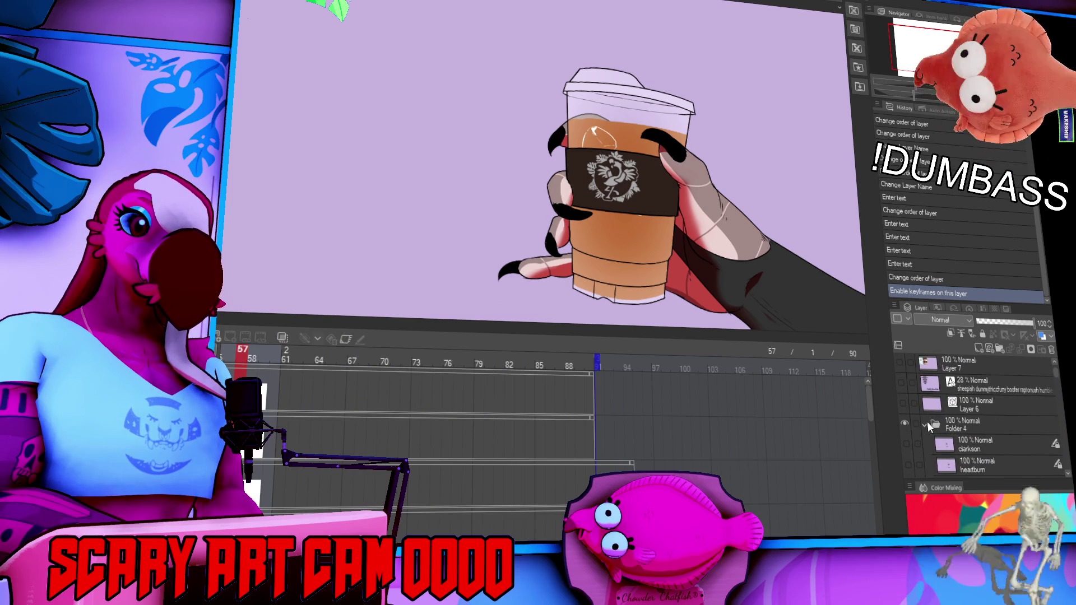
- Show the faint viewer-name list in Folder 4 and shrink the timeline to enlarge the canvas
click(925, 426)
click(915, 423)
click(902, 383)
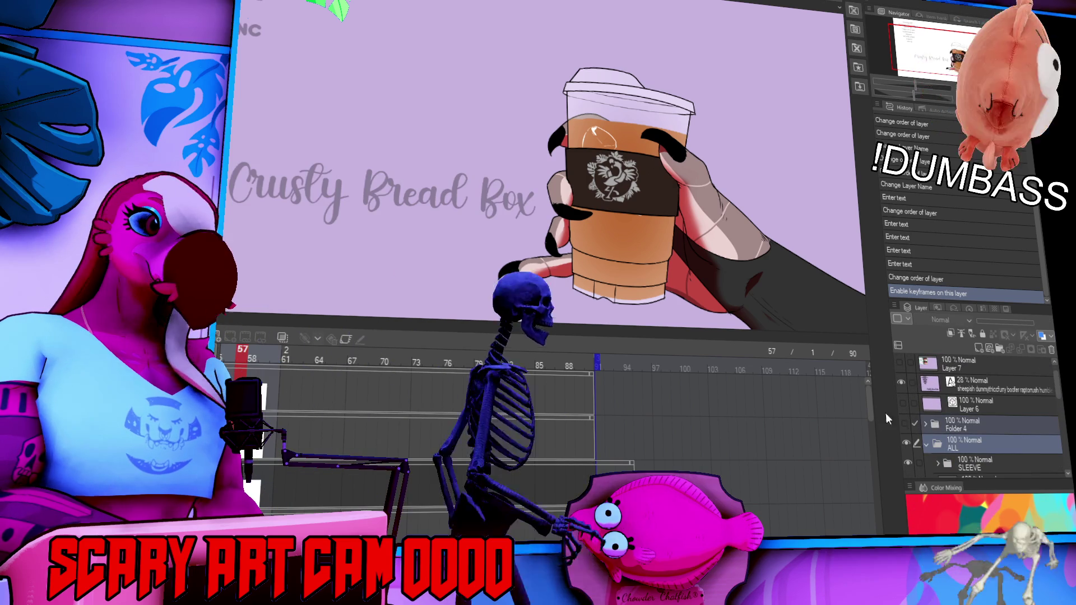
scroll(340, 177, up, 3)
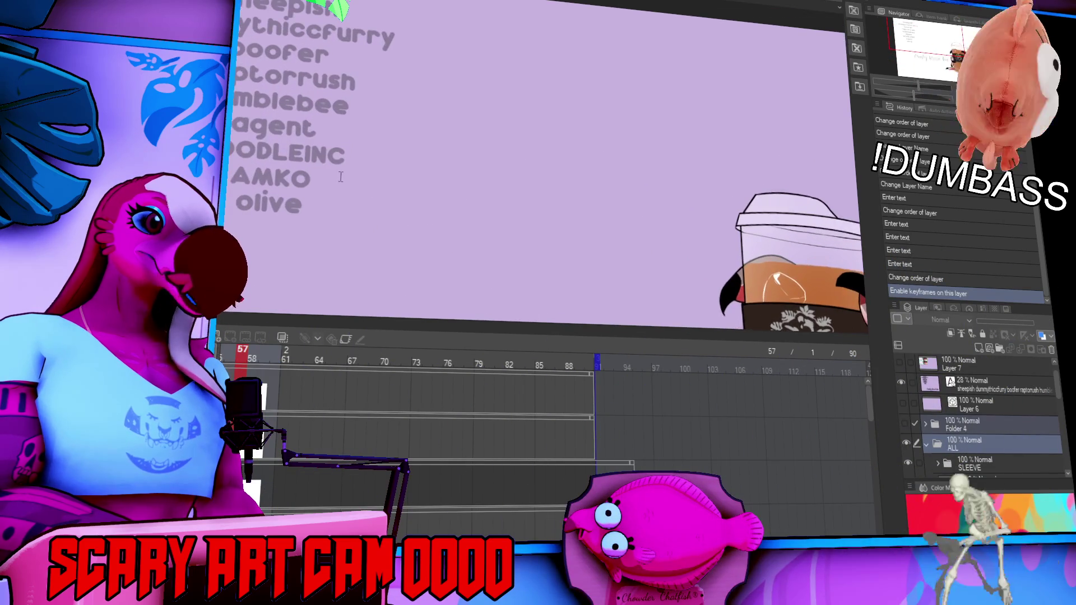
drag(380, 207, 407, 221)
drag(567, 325, 568, 432)
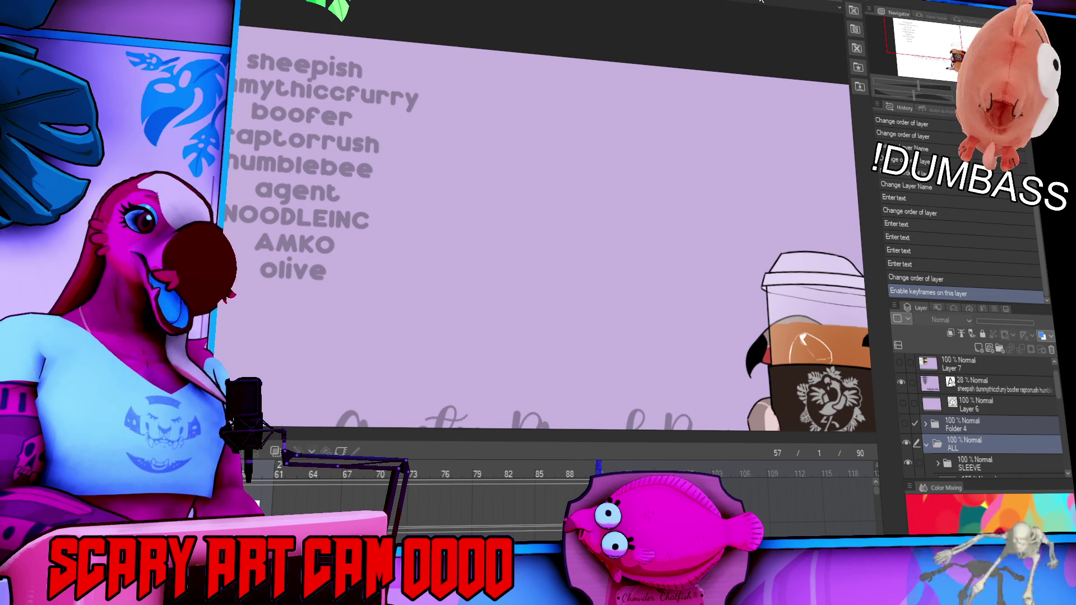
- Delete 'sheepish' and the empty first line from the viewer-name list text
click(329, 82)
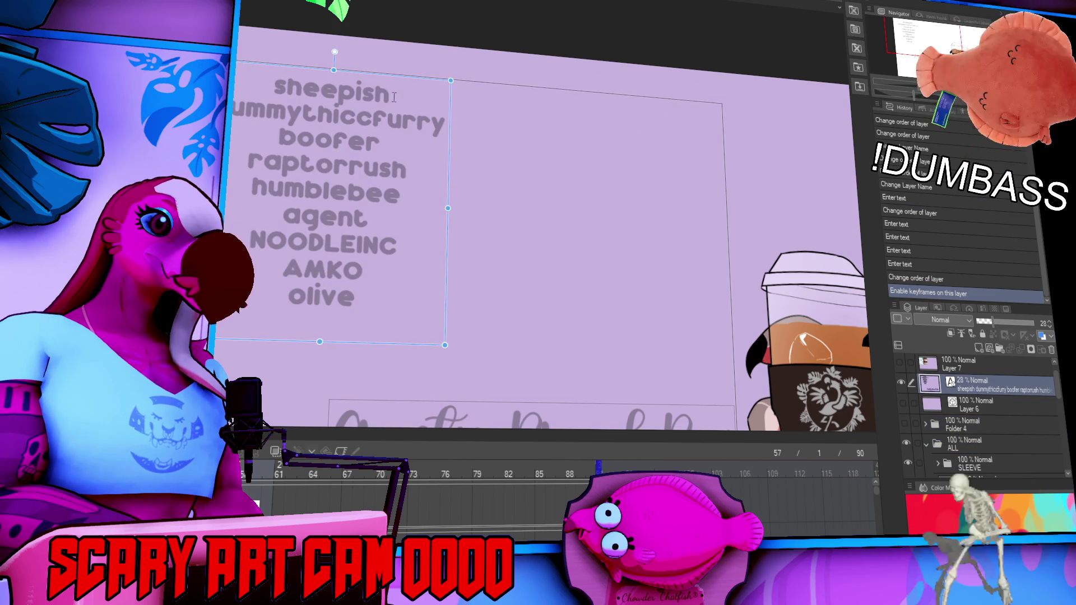
key(BackSpace)
key(Delete)
click(975, 425)
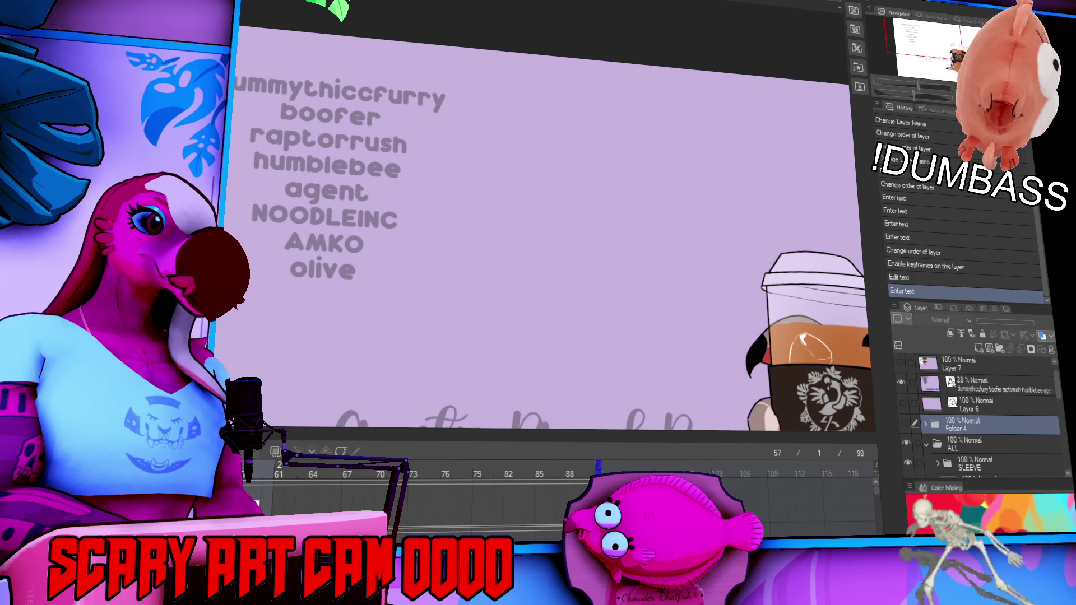
scroll(908, 421, up, 1)
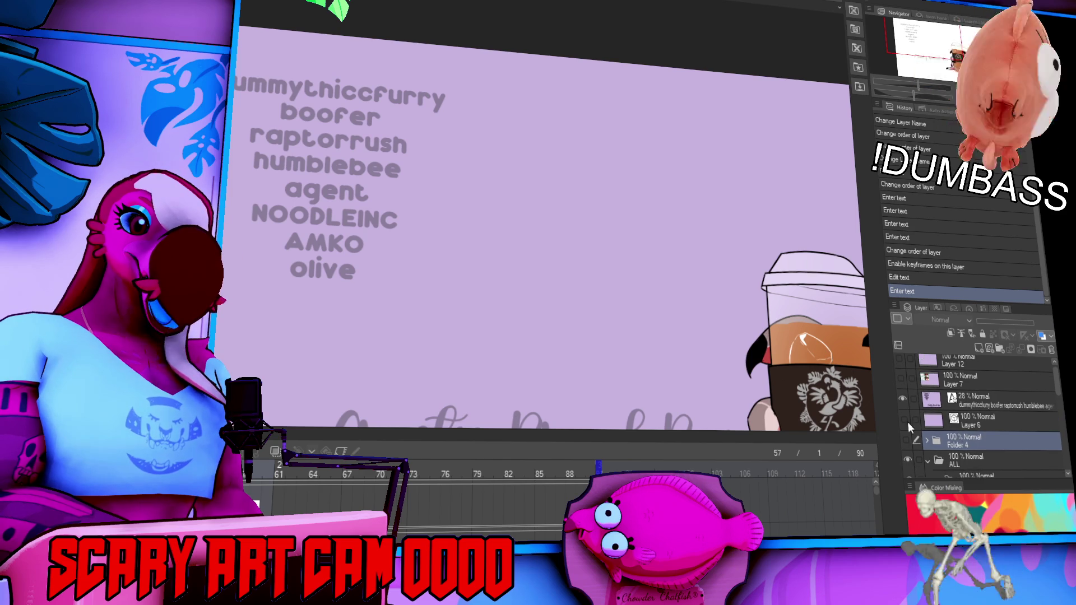
- Expand Folder 4 and delete the humblebee line, leaving dummythiccfurry through olive
click(927, 441)
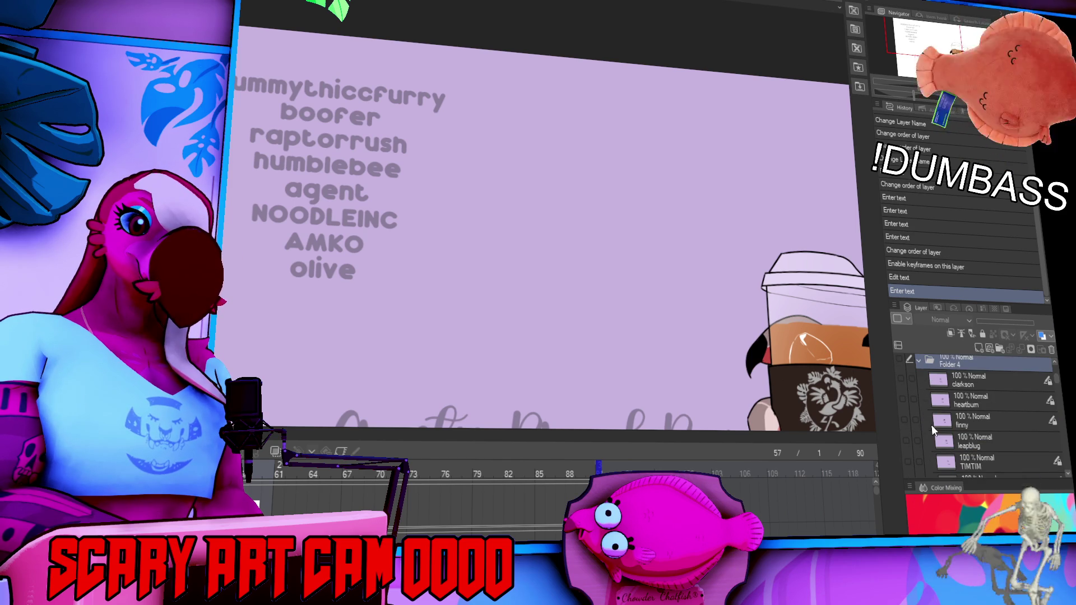
scroll(932, 425, down, 3)
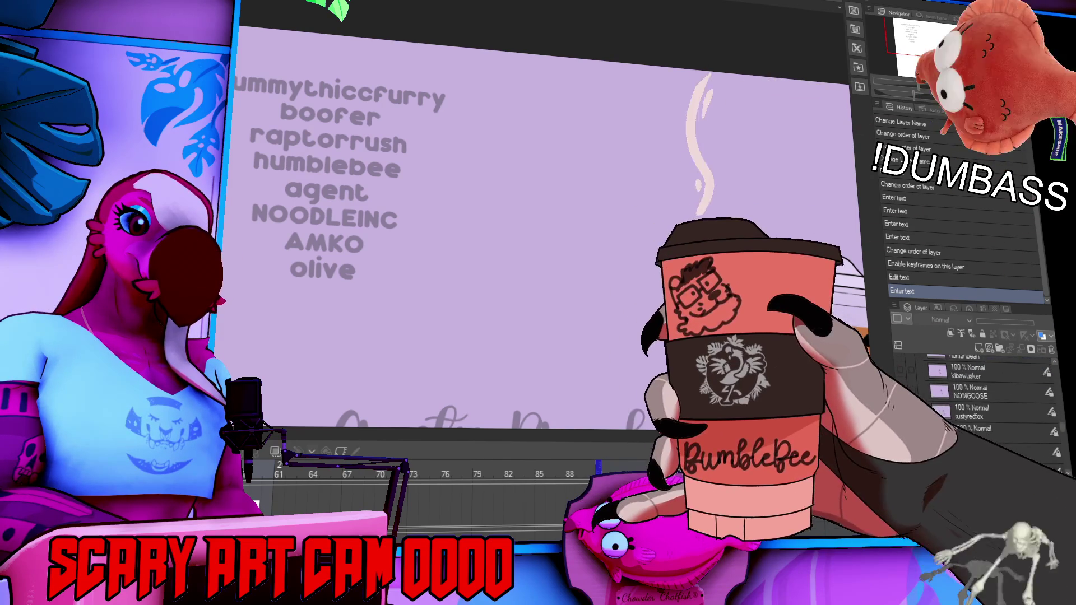
scroll(941, 428, up, 2)
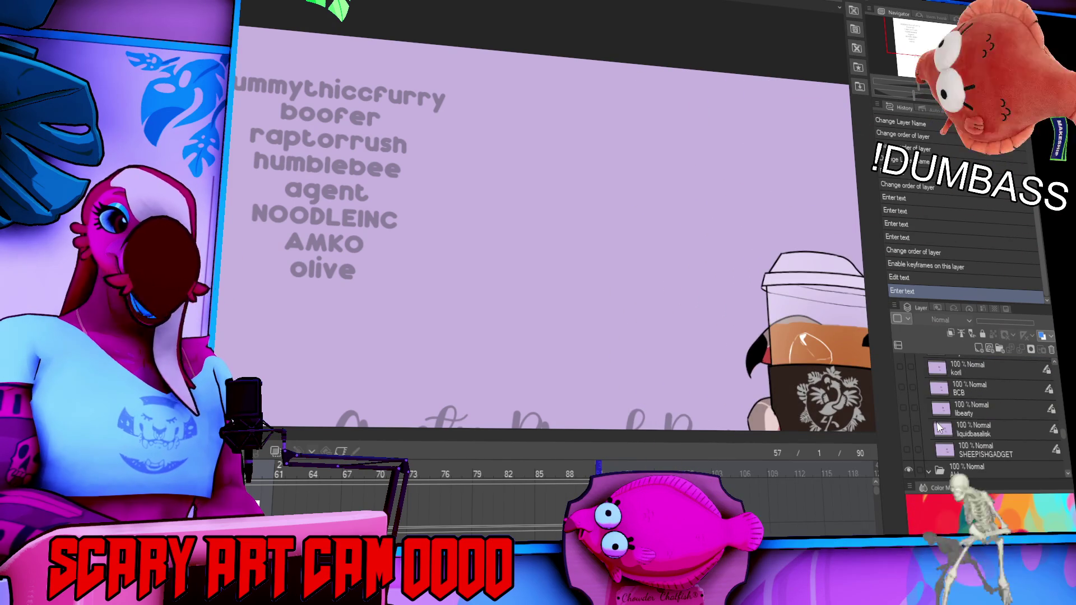
scroll(941, 428, up, 1)
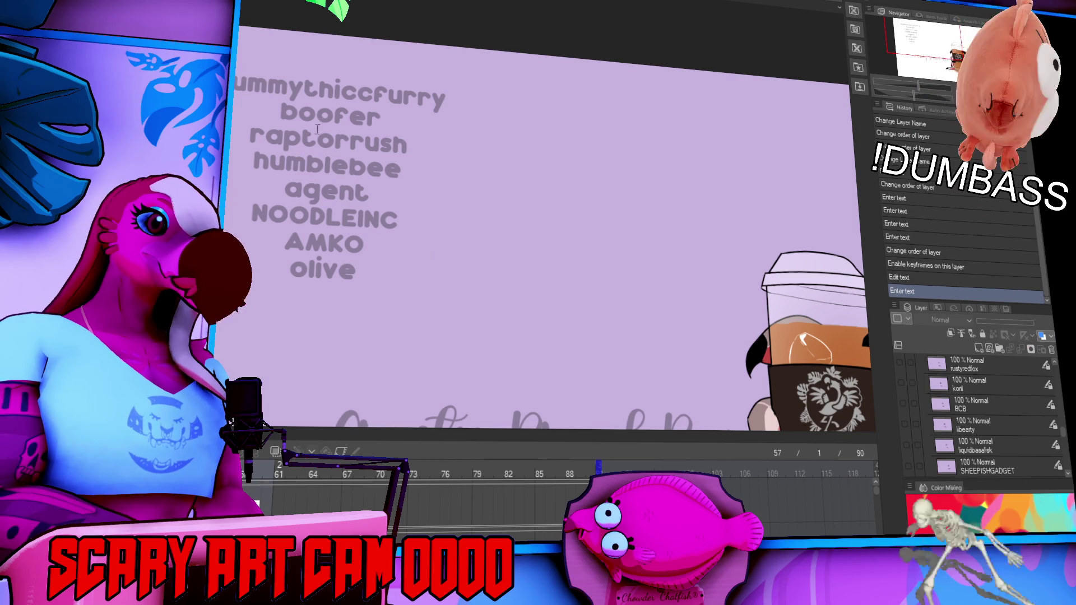
click(367, 166)
key(BackSpace)
key(BackSpace)
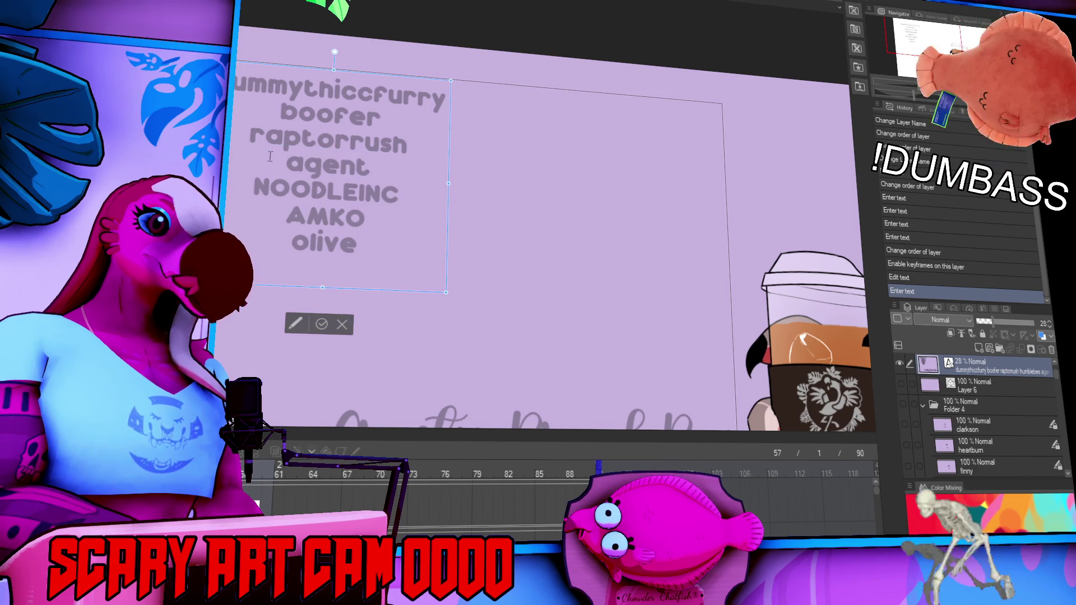
click(962, 409)
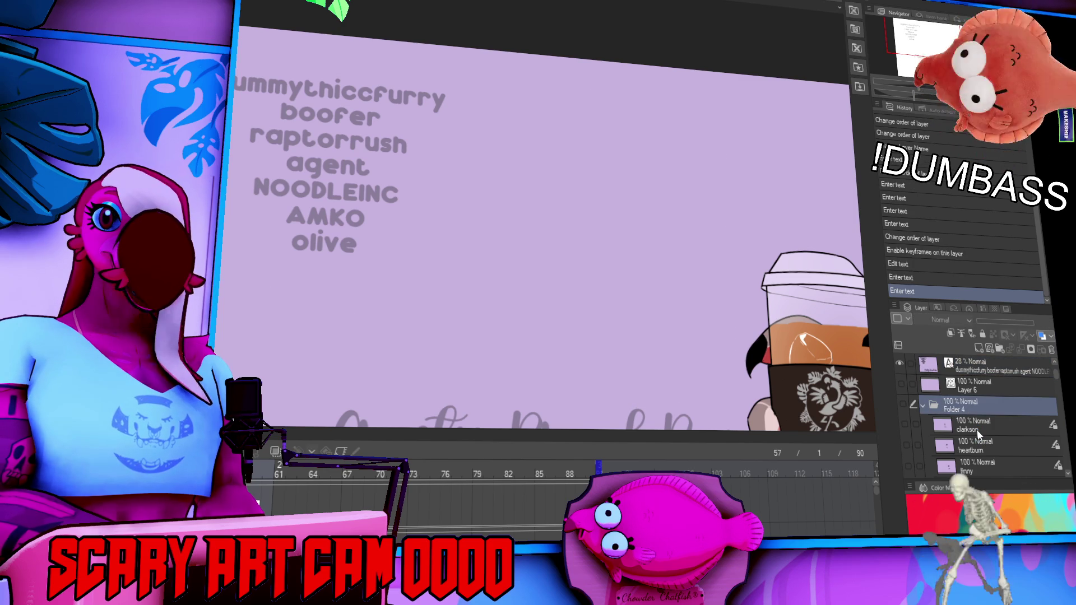
- Replace the Crusty Bread Box guide text with 'Booger'
mouse_move(659, 296)
mouse_down()
mouse_move(603, 264)
mouse_move(553, 202)
mouse_up()
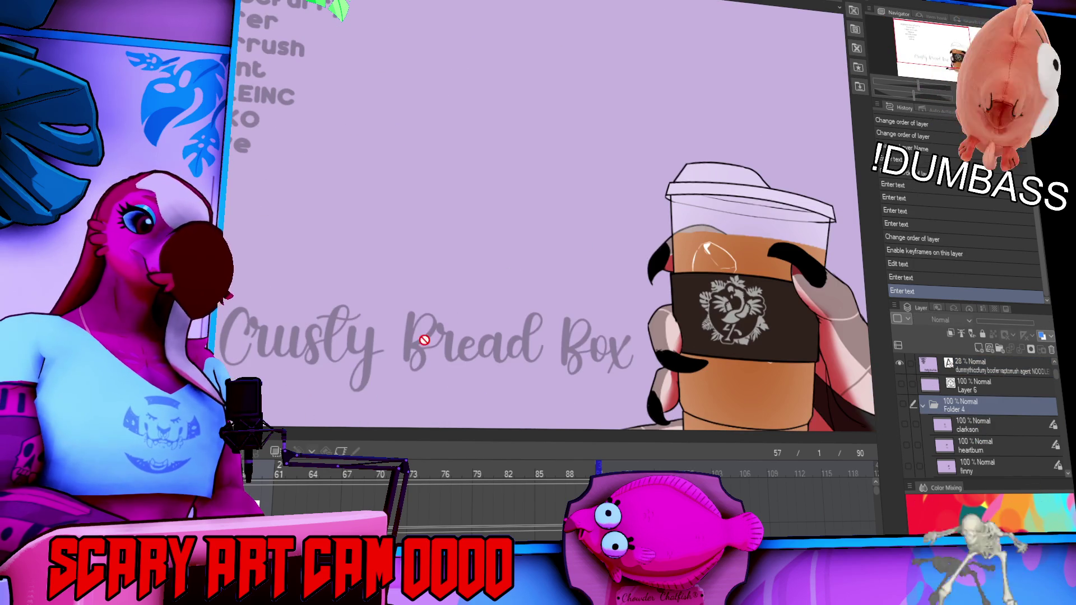
click(415, 343)
click(278, 343)
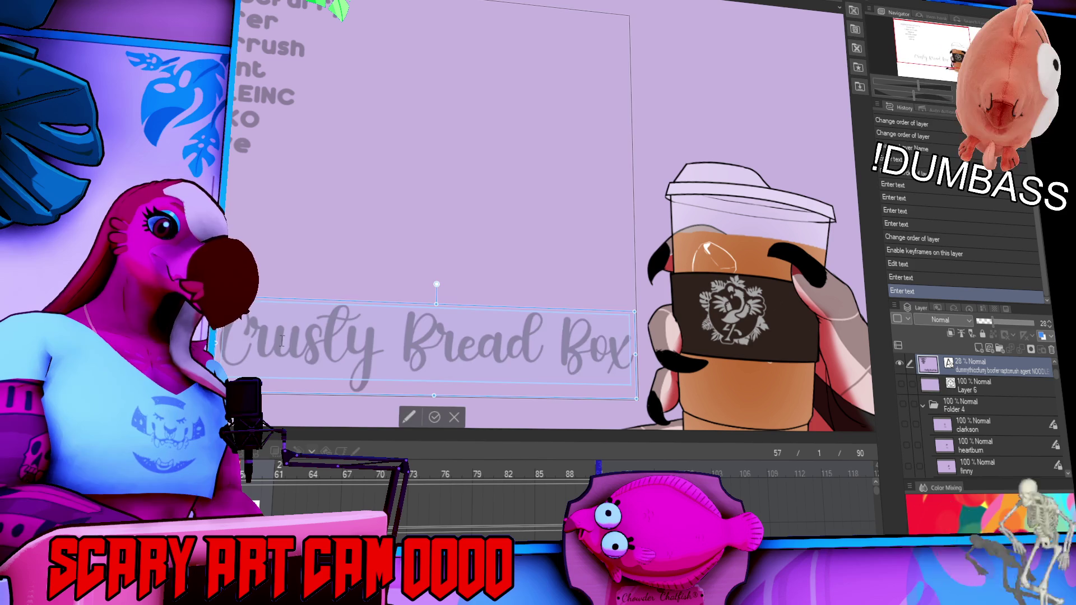
key(ctrl+a)
text(Booger)
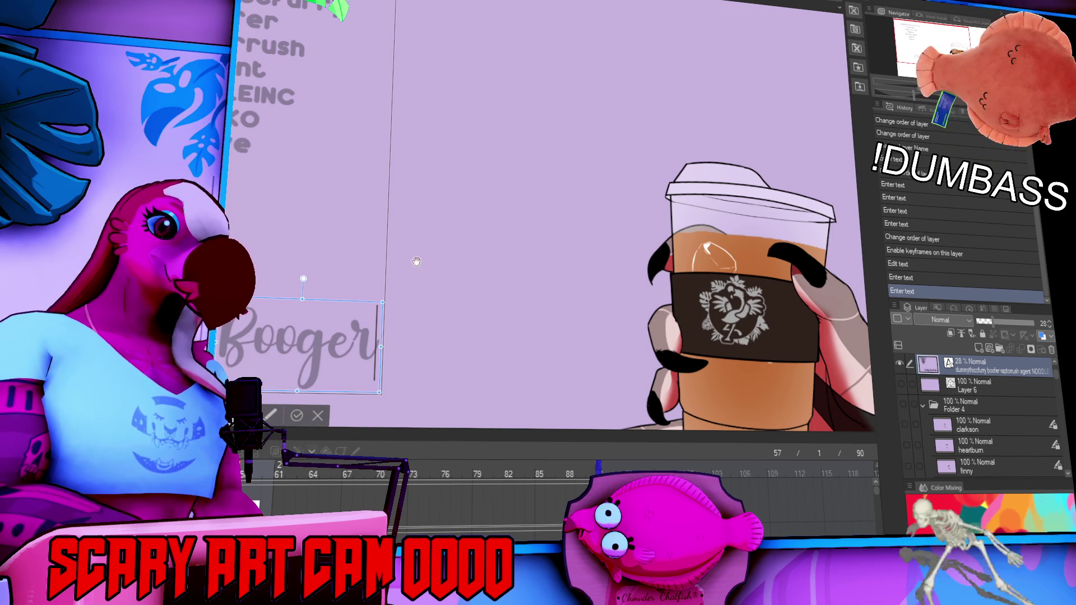
drag(344, 252, 306, 242)
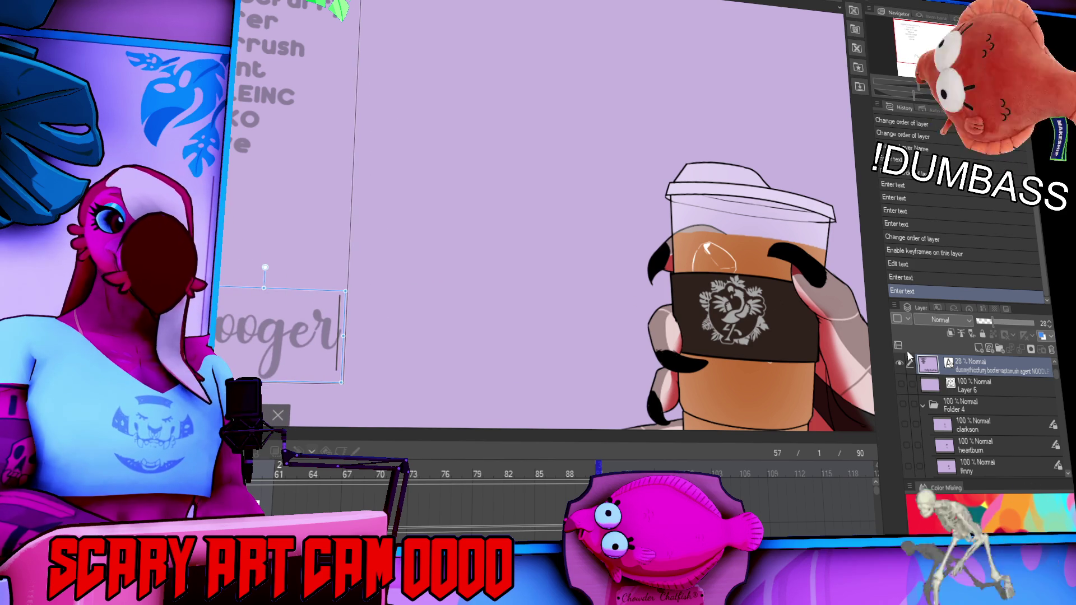
- Select the marker folder and add a new blank raster layer for the lettering
click(987, 387)
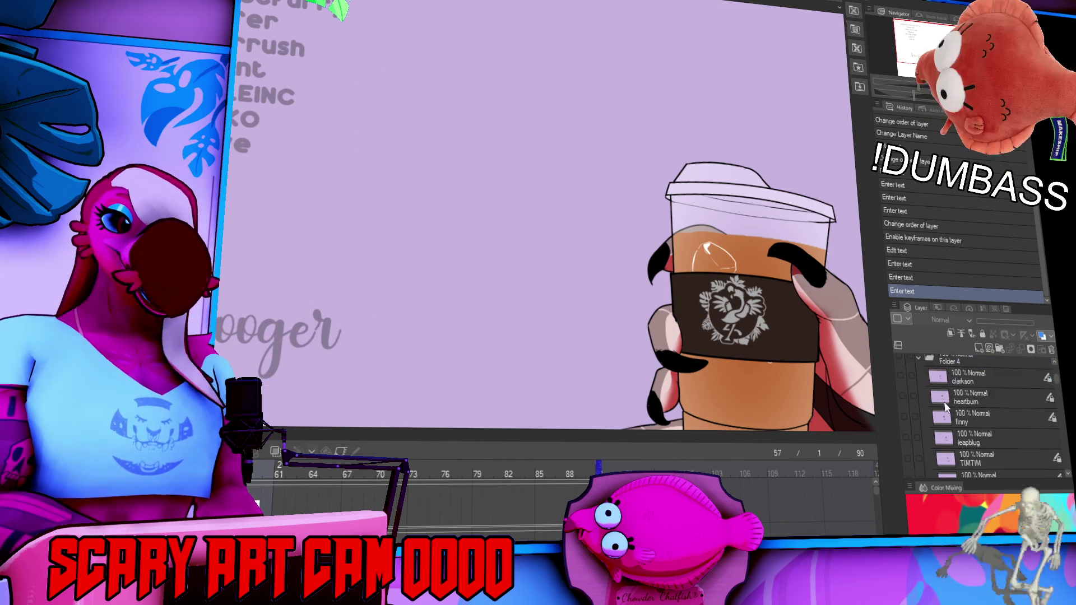
click(922, 405)
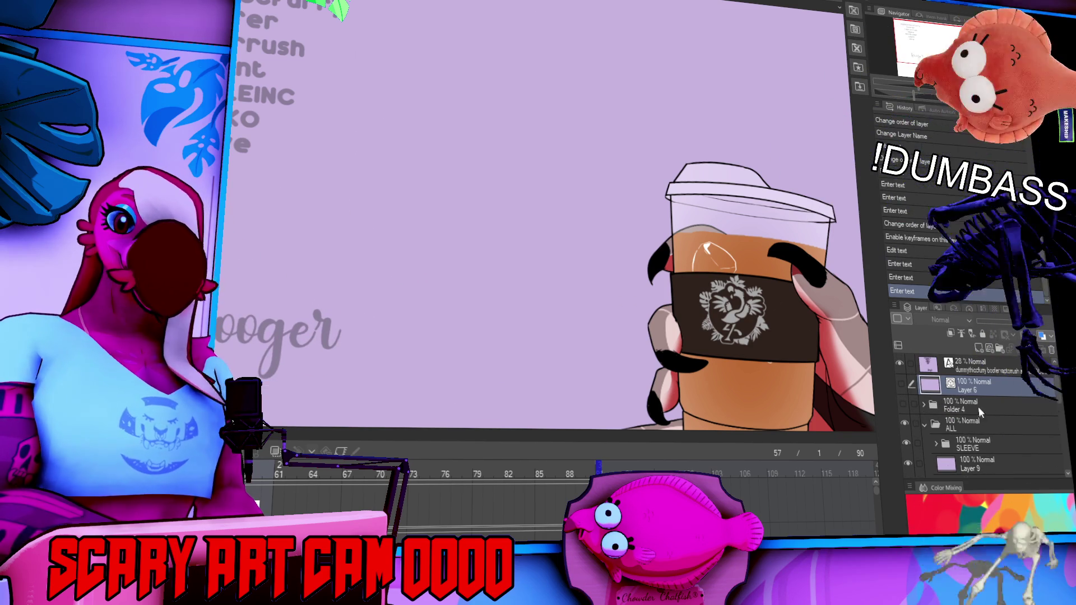
scroll(986, 408, down, 2)
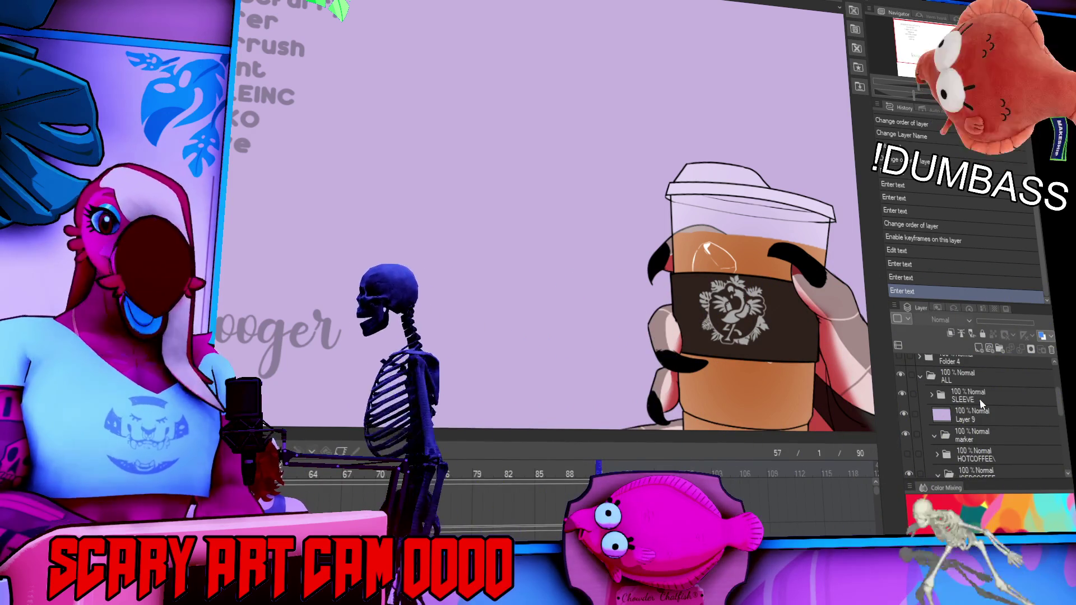
scroll(997, 429, down, 3)
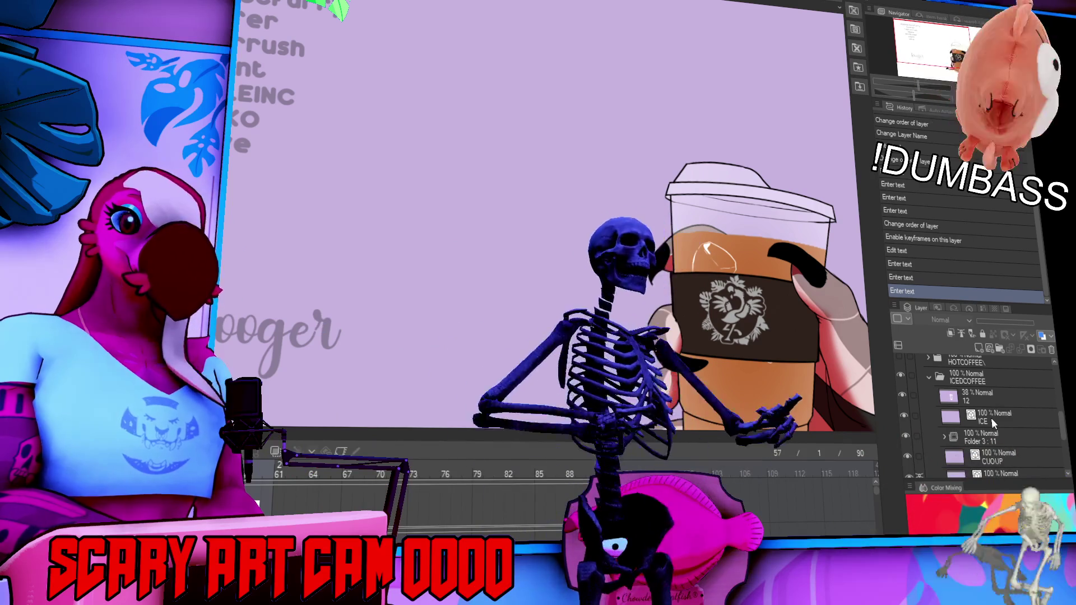
scroll(963, 394, up, 3)
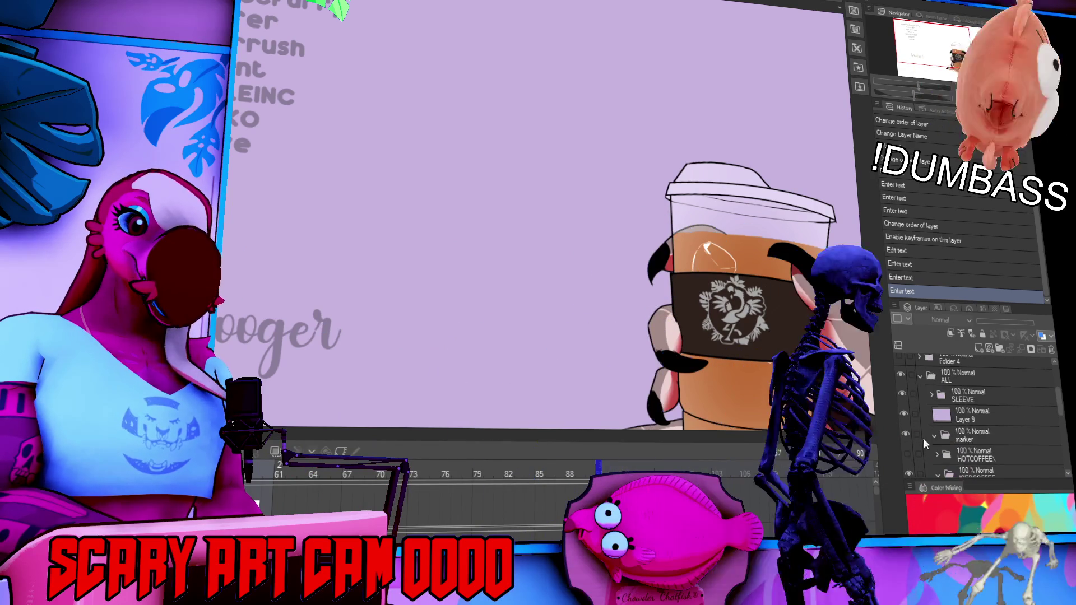
click(946, 435)
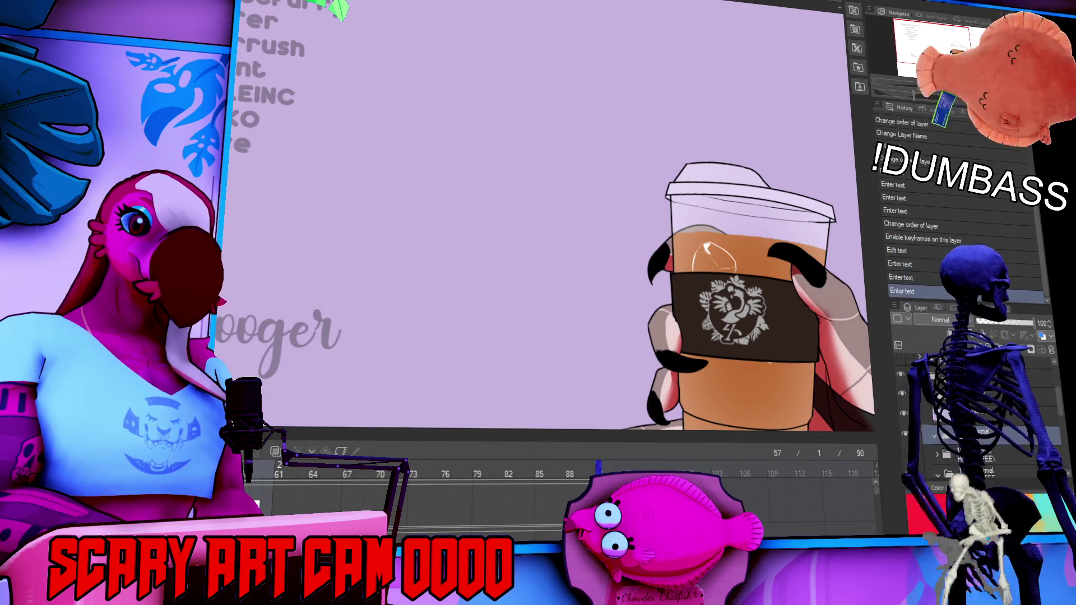
key(ctrl+shift+n)
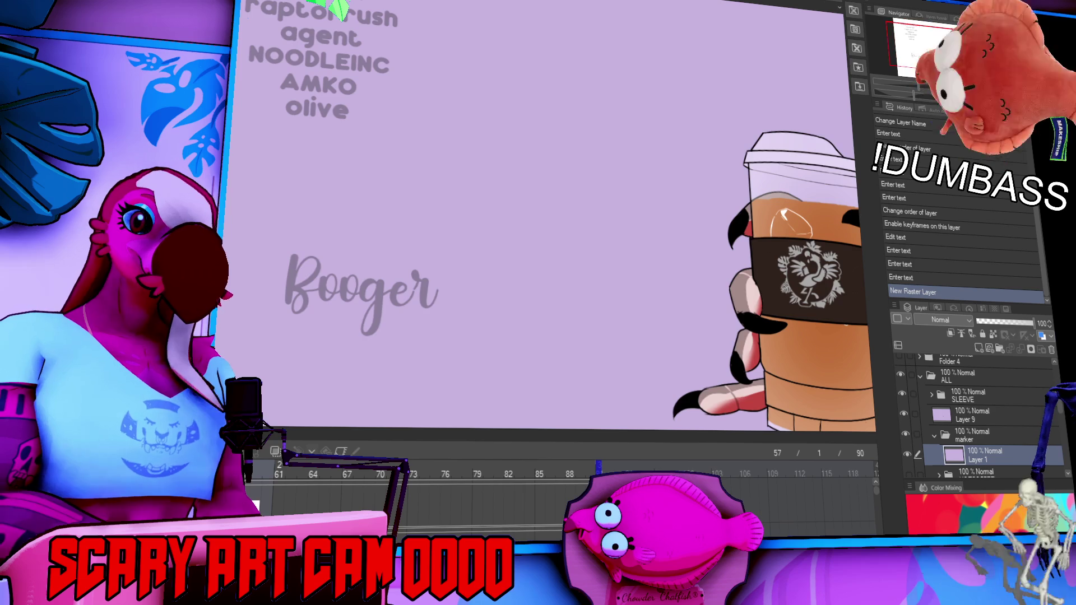
drag(446, 96, 446, 199)
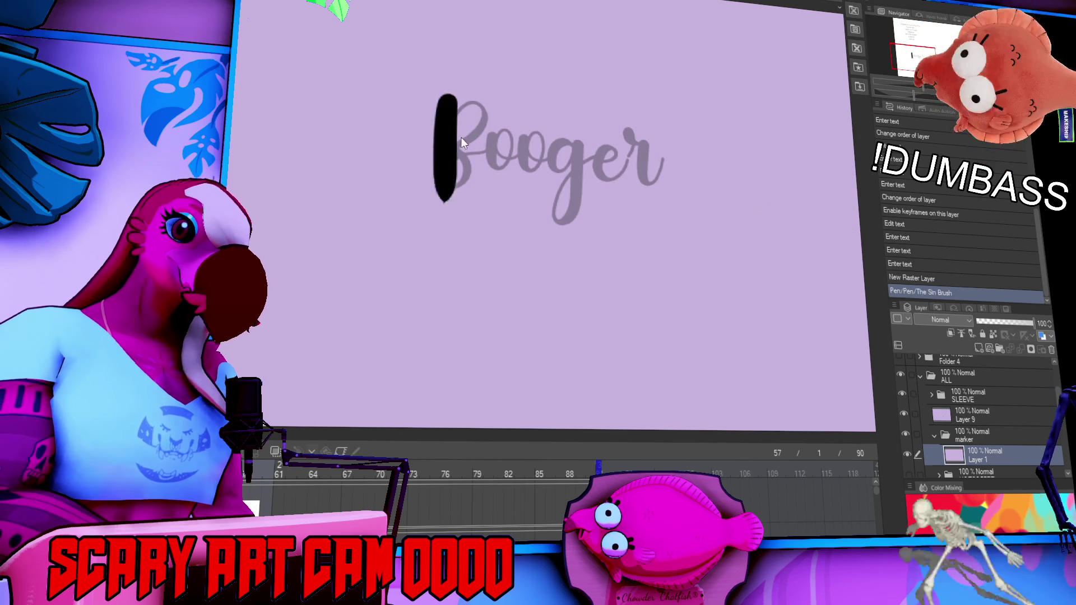
key(ctrl+z)
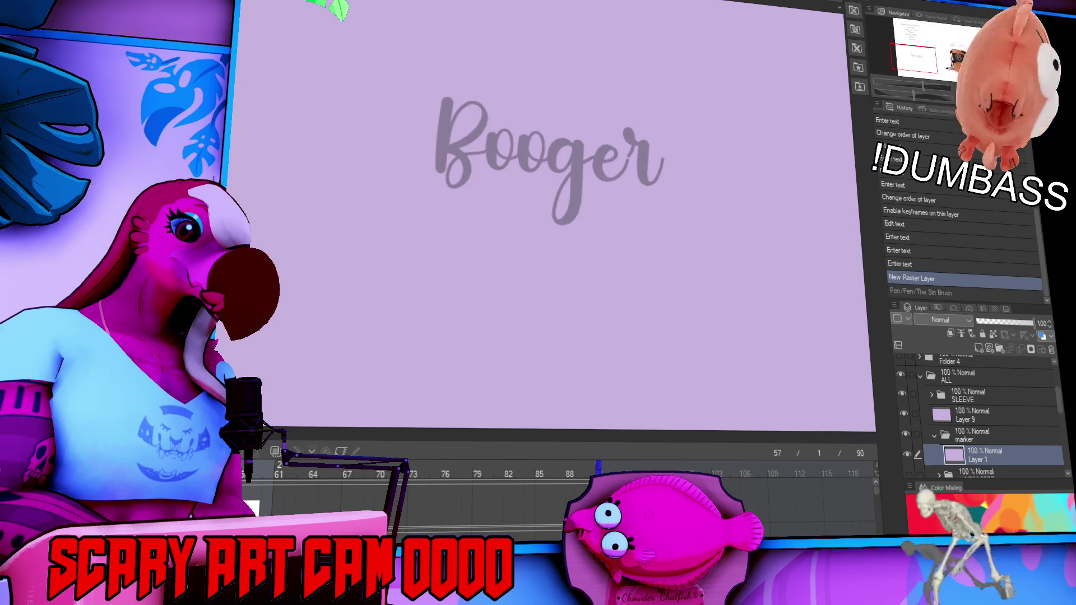
- Ink the Booger lettering in black over the guide with the Milli pen
key(ctrl+z)
mouse_move(447, 99)
mouse_down()
mouse_move(446, 179)
mouse_move(488, 138)
mouse_up()
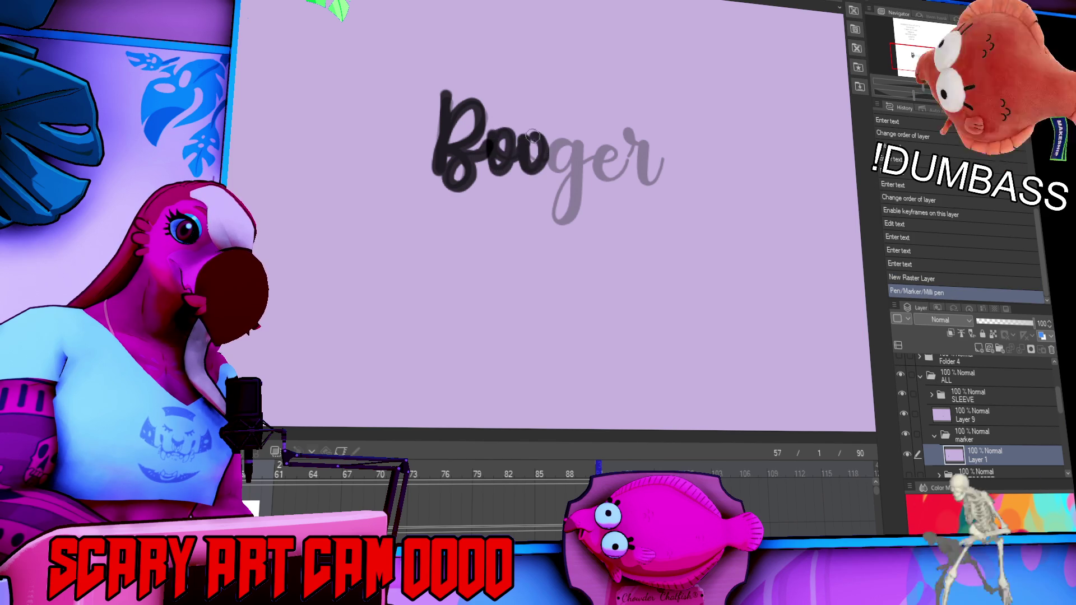
key(ctrl+z)
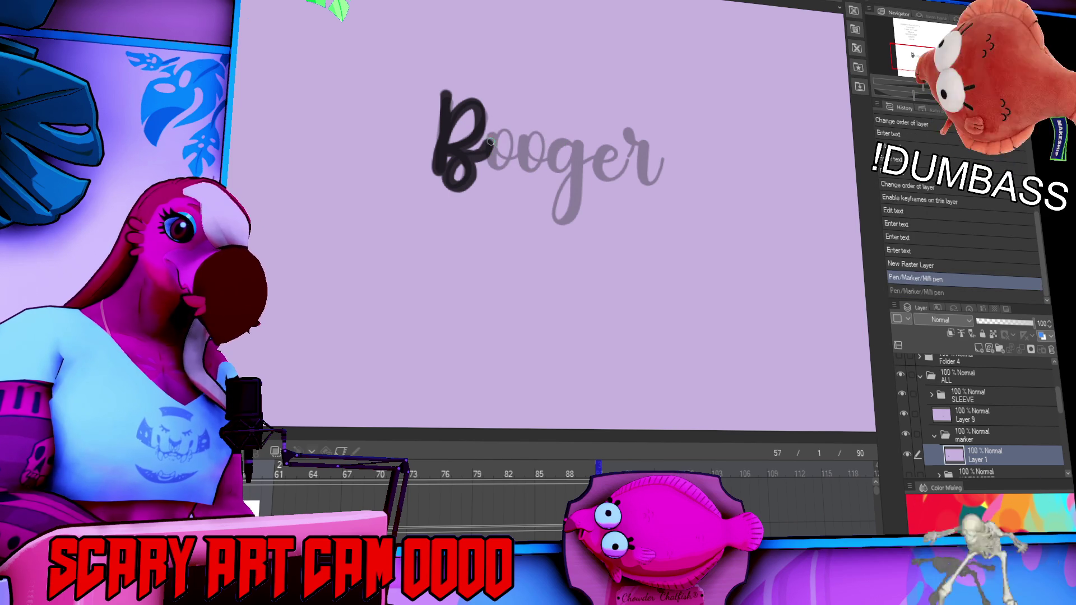
drag(510, 136, 569, 146)
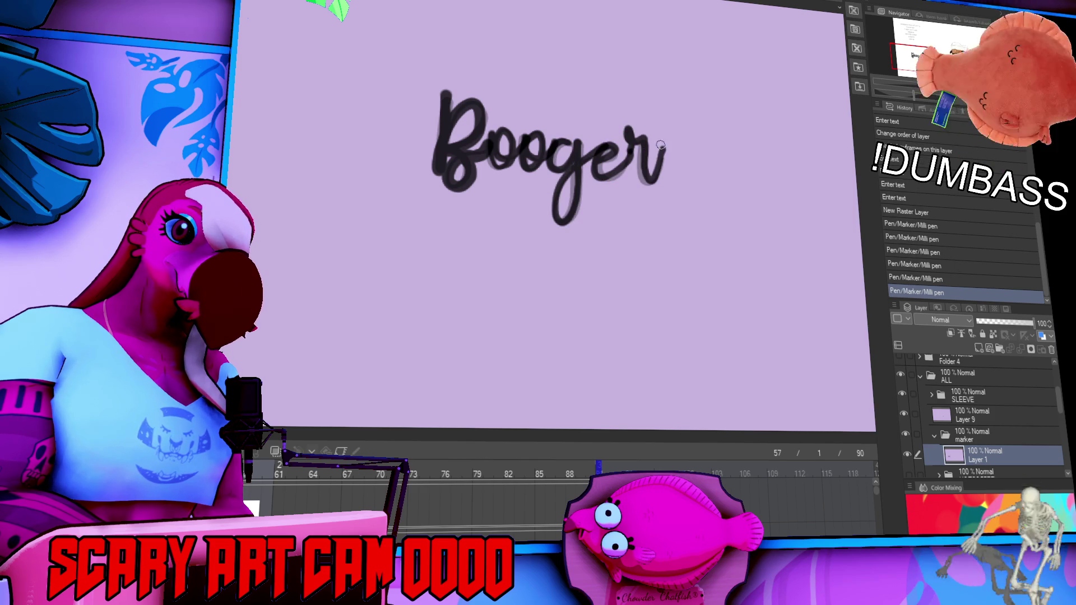
- Lasso the Booger lettering, move it onto the cup, and tilt it clockwise
drag(752, 168, 643, 298)
drag(626, 219, 262, 167)
mouse_move(415, 263)
mouse_down()
mouse_move(673, 264)
mouse_move(663, 196)
mouse_move(632, 197)
mouse_up()
key(ctrl+t)
mouse_move(685, 104)
mouse_down()
mouse_move(694, 150)
mouse_move(687, 137)
mouse_move(671, 191)
mouse_up()
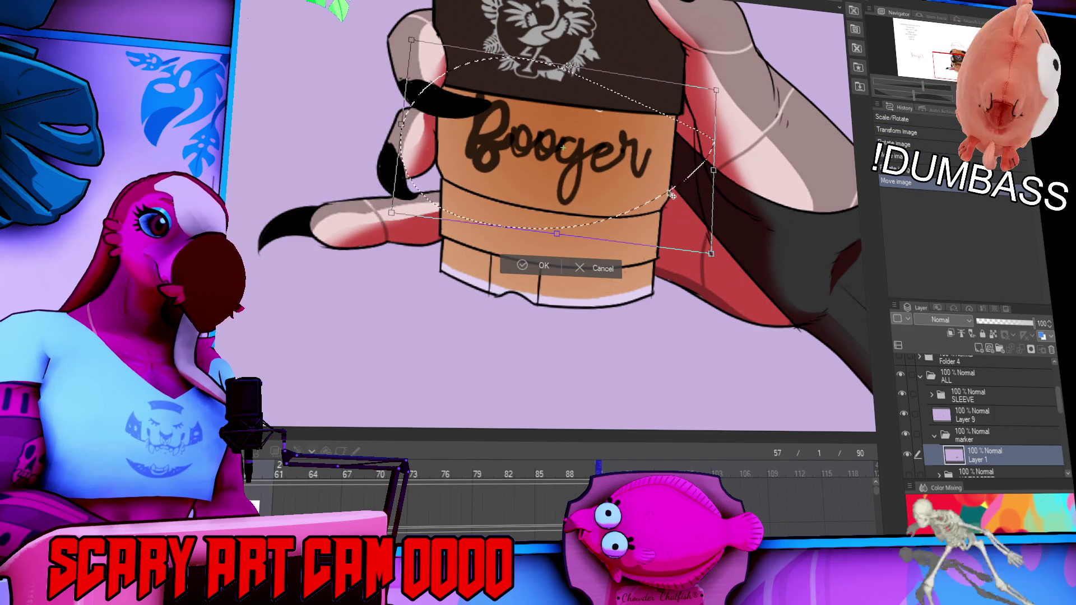
- Apply the Booger transform below the sleeve, pan down to the cup, and deselect
key(Return)
mouse_move(778, 215)
mouse_down()
mouse_move(761, 288)
mouse_move(783, 451)
mouse_up()
key(ctrl+d)
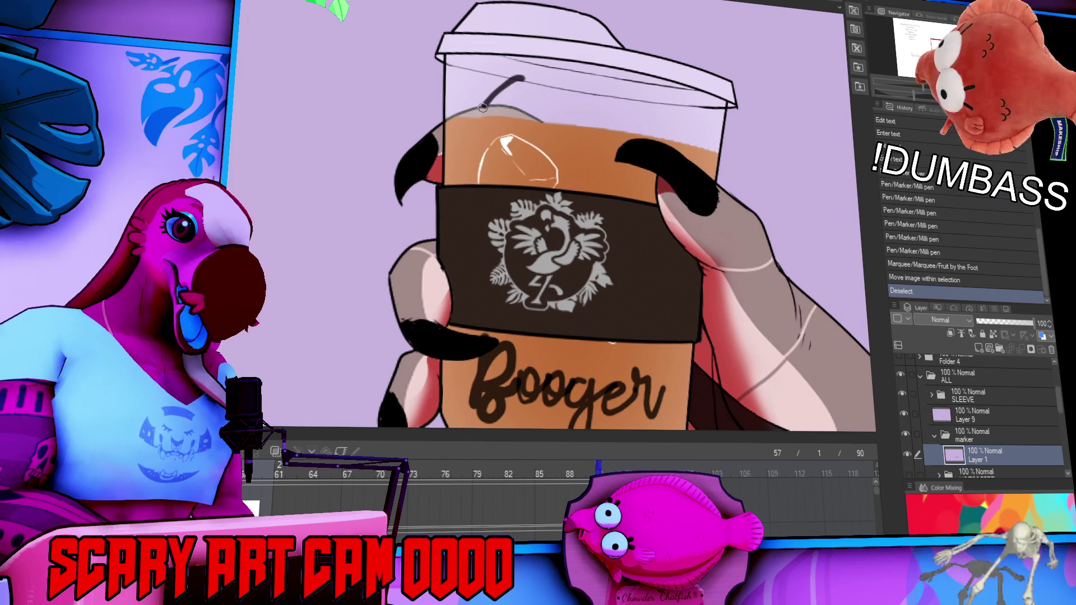
mouse_move(495, 64)
mouse_down()
mouse_move(541, 70)
mouse_move(553, 85)
mouse_up()
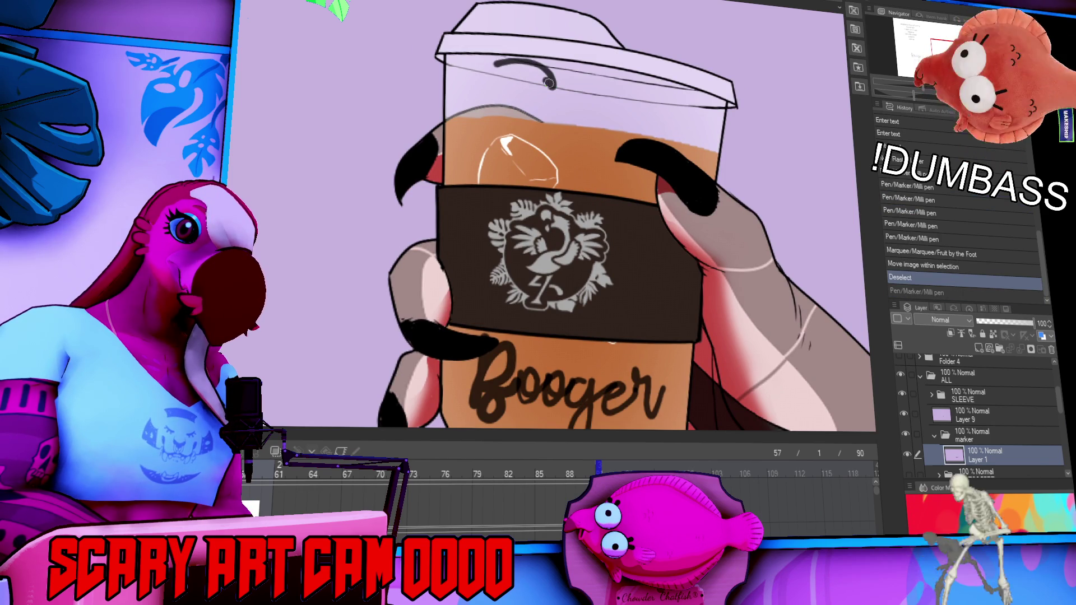
drag(492, 107, 481, 78)
drag(576, 85, 554, 88)
mouse_move(566, 146)
mouse_down()
mouse_move(501, 111)
mouse_move(506, 122)
mouse_up()
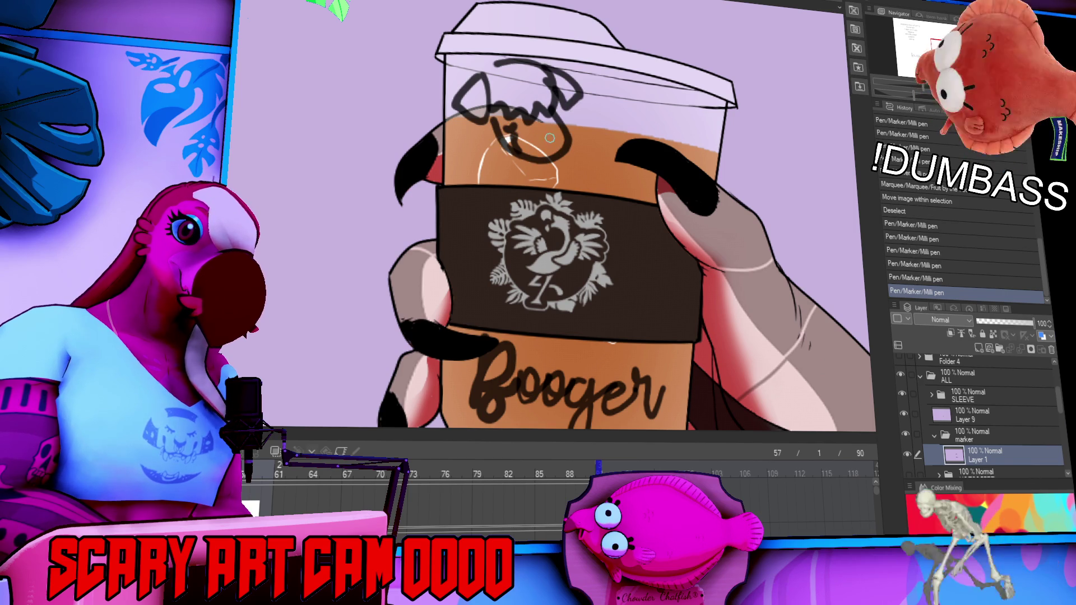
mouse_move(494, 67)
mouse_down()
mouse_move(498, 88)
mouse_move(538, 63)
mouse_move(502, 76)
mouse_move(506, 88)
mouse_move(537, 65)
mouse_up()
key(ctrl+z)
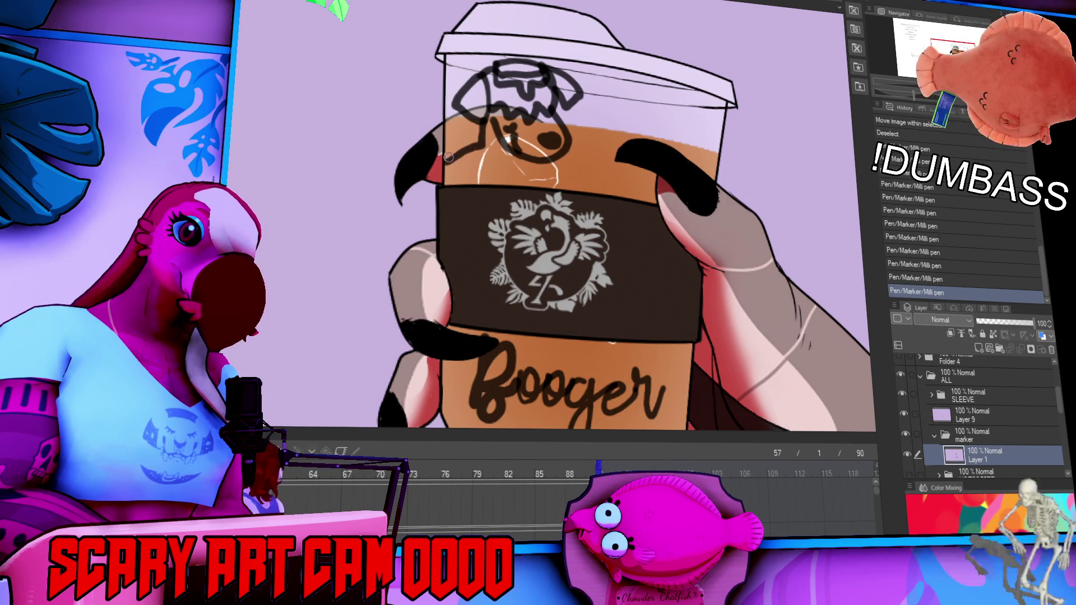
drag(653, 101, 644, 136)
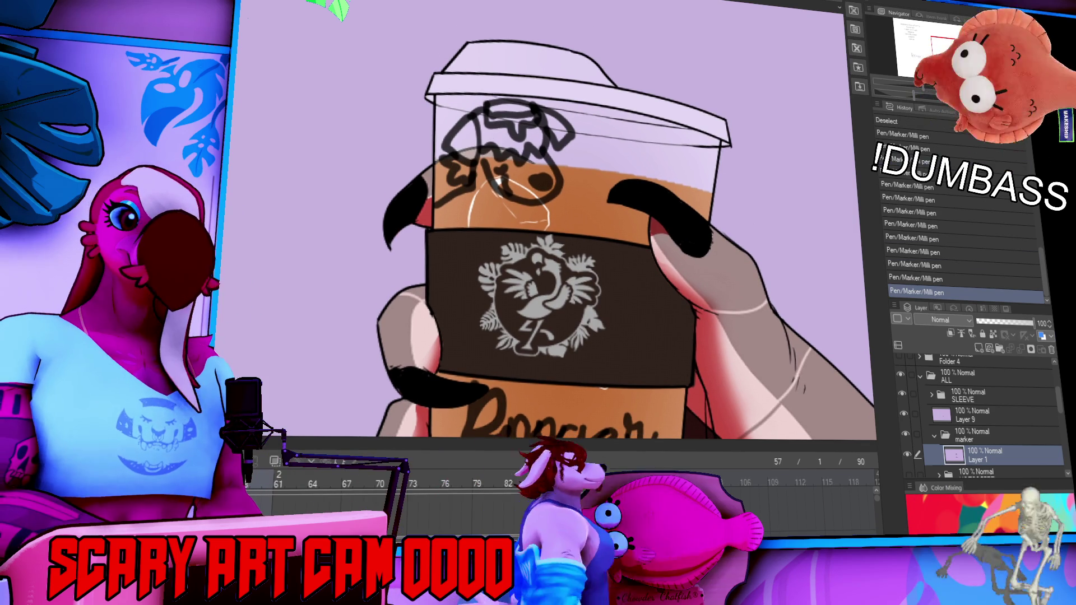
key(ctrl+minus)
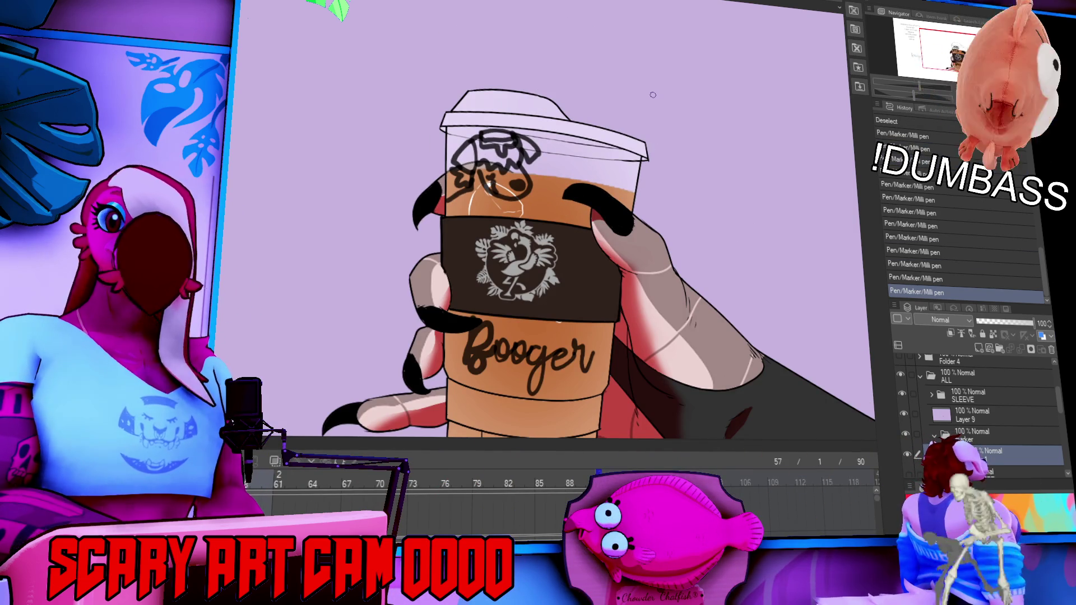
- Select the ALL artwork folder and enable keyframes on it
scroll(577, 207, down, 3)
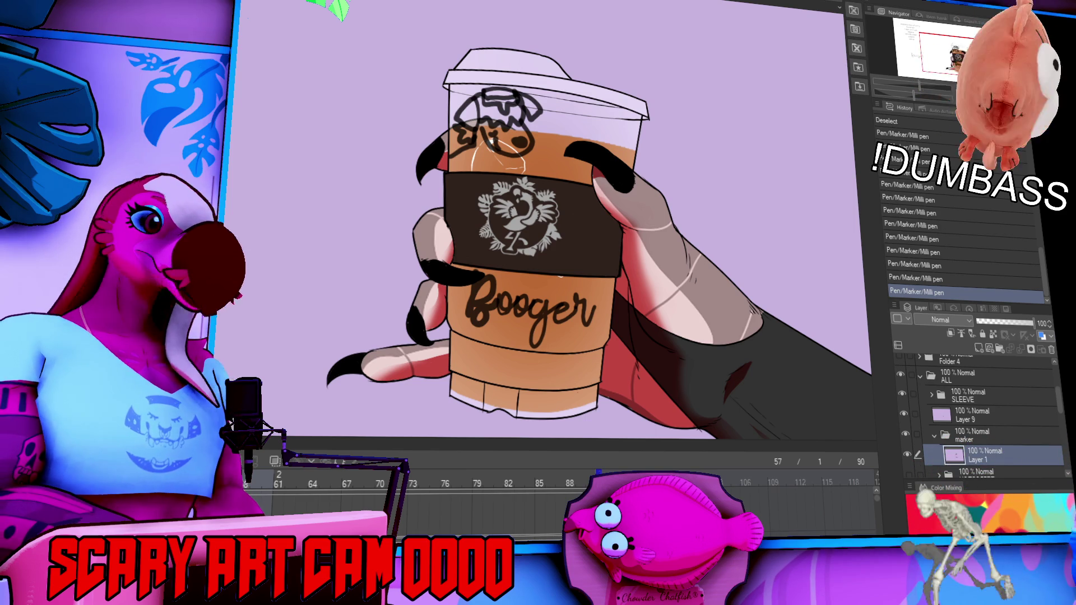
scroll(926, 437, down, 4)
scroll(925, 436, up, 1)
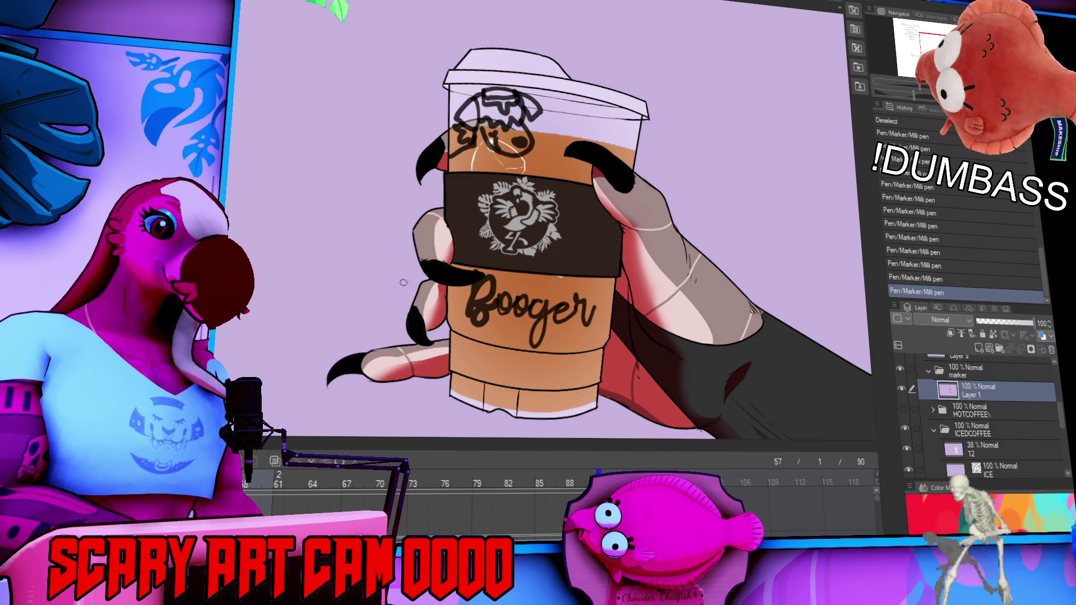
scroll(946, 446, up, 4)
click(960, 393)
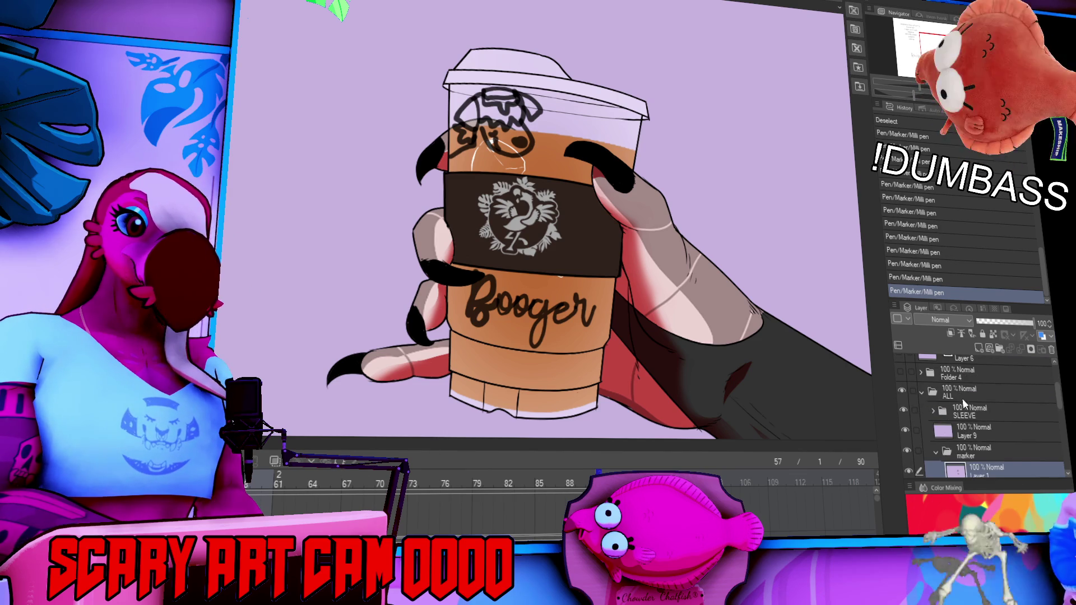
click(331, 470)
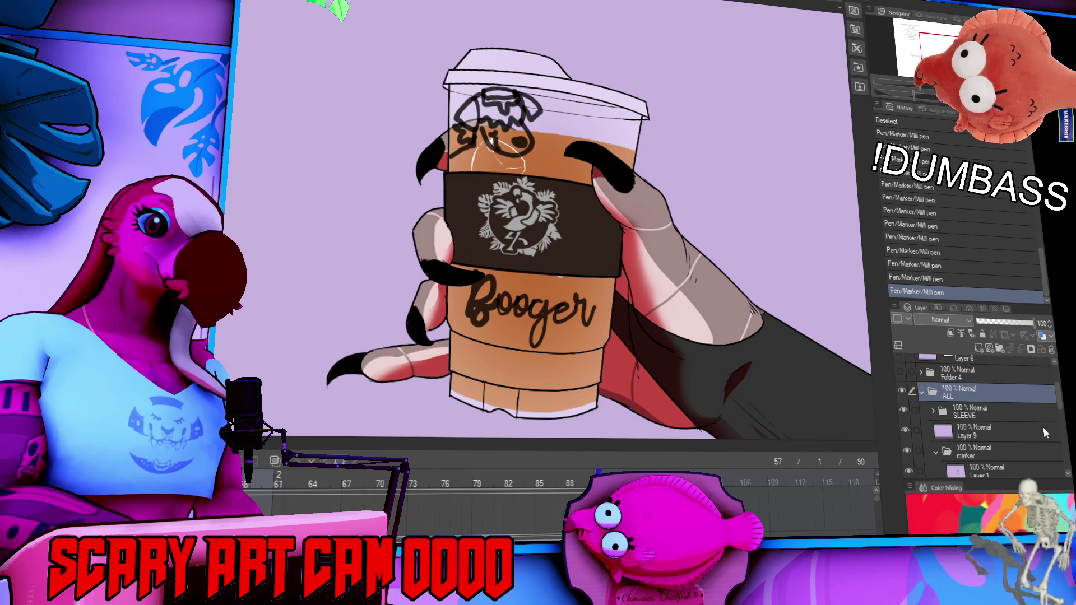
- Show the name-list text layer again and move the cup-and-hand artwork back up and left
scroll(929, 393, up, 3)
click(904, 405)
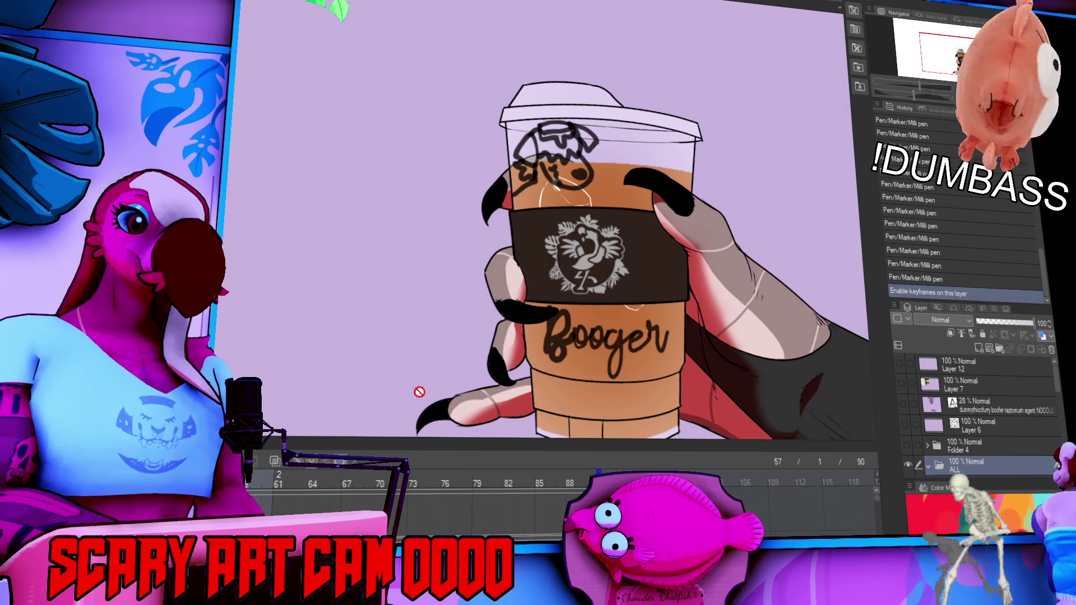
drag(586, 255, 519, 216)
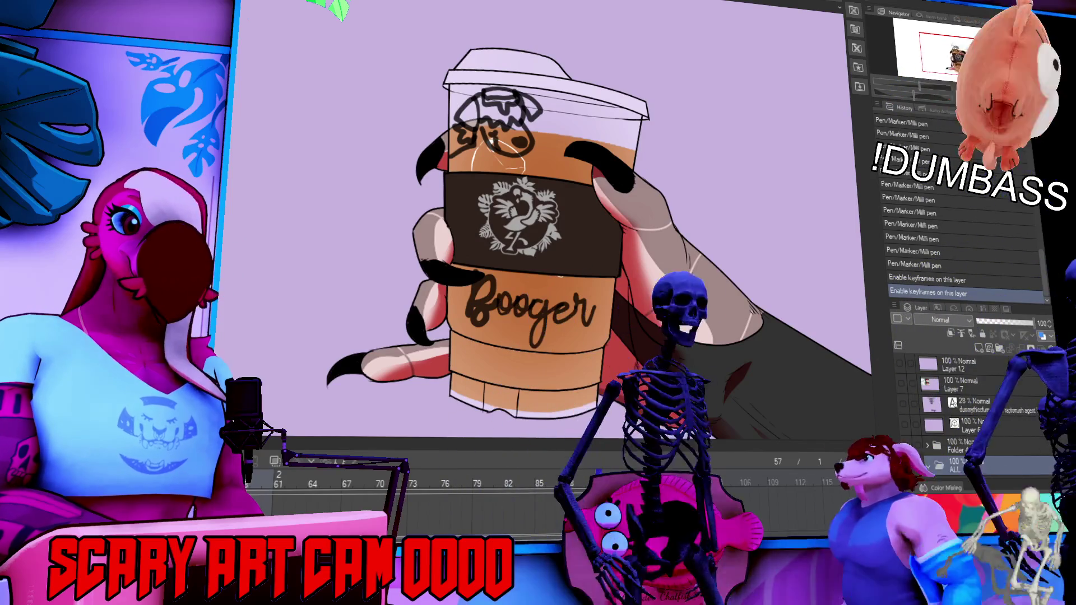
scroll(909, 420, down, 5)
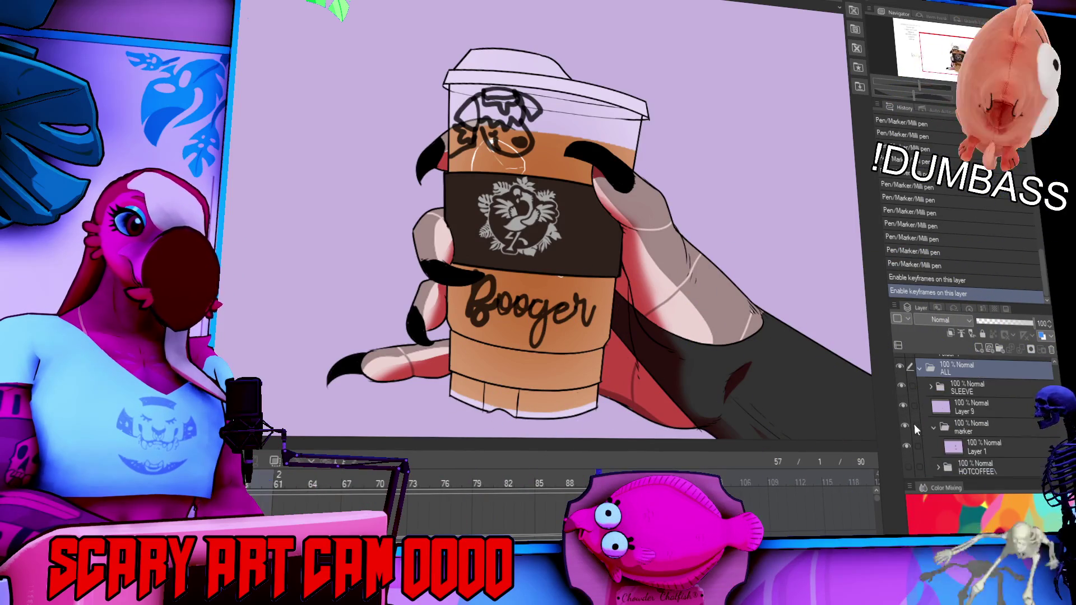
scroll(914, 420, up, 3)
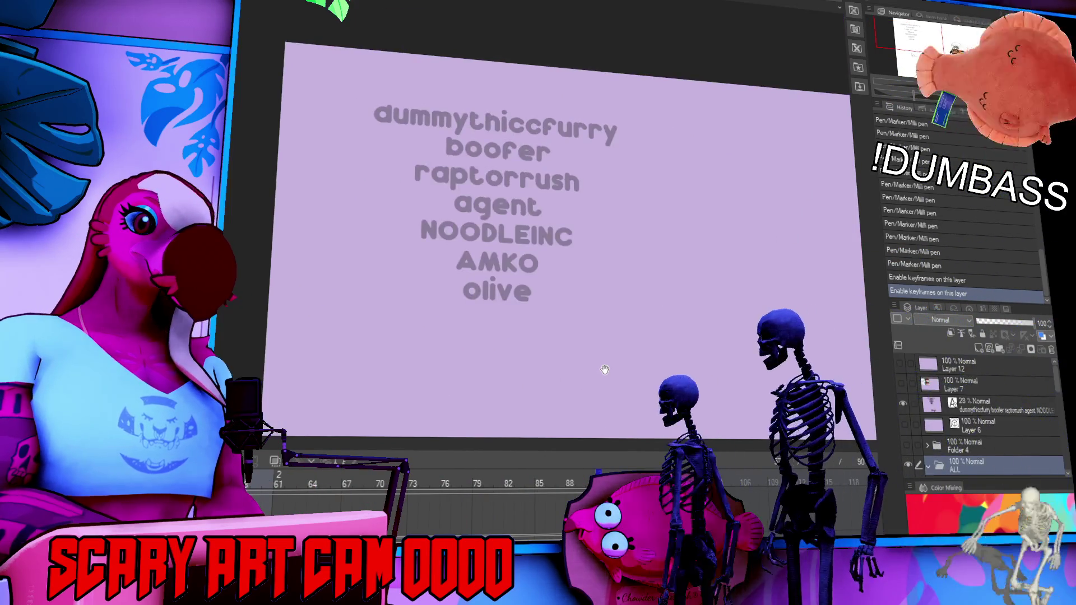
drag(605, 373, 528, 365)
click(457, 169)
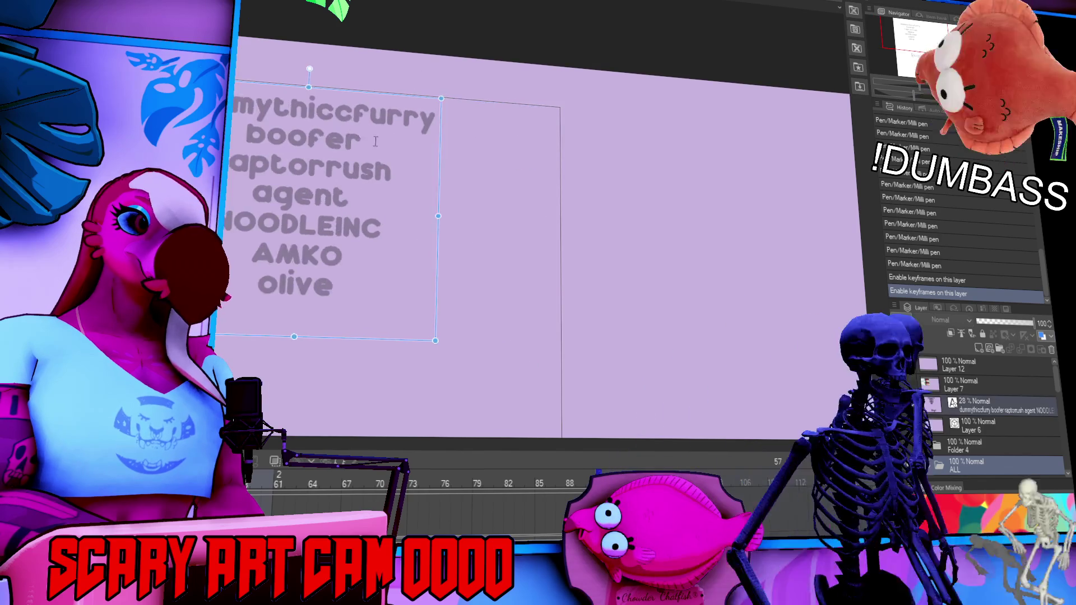
key(BackSpace)
key(BackSpace)
key(BackSpace)
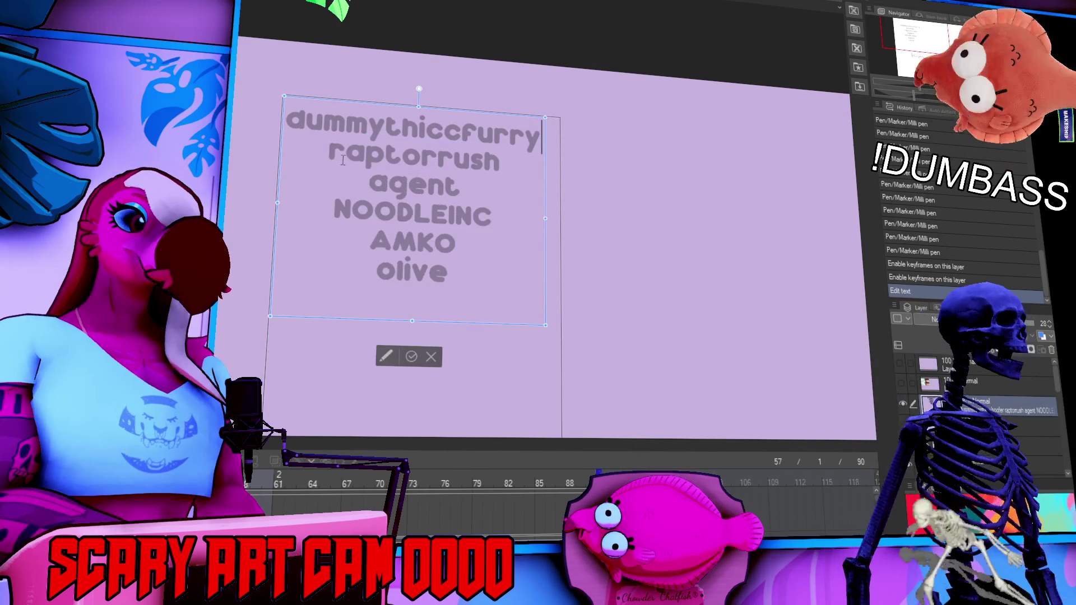
click(523, 289)
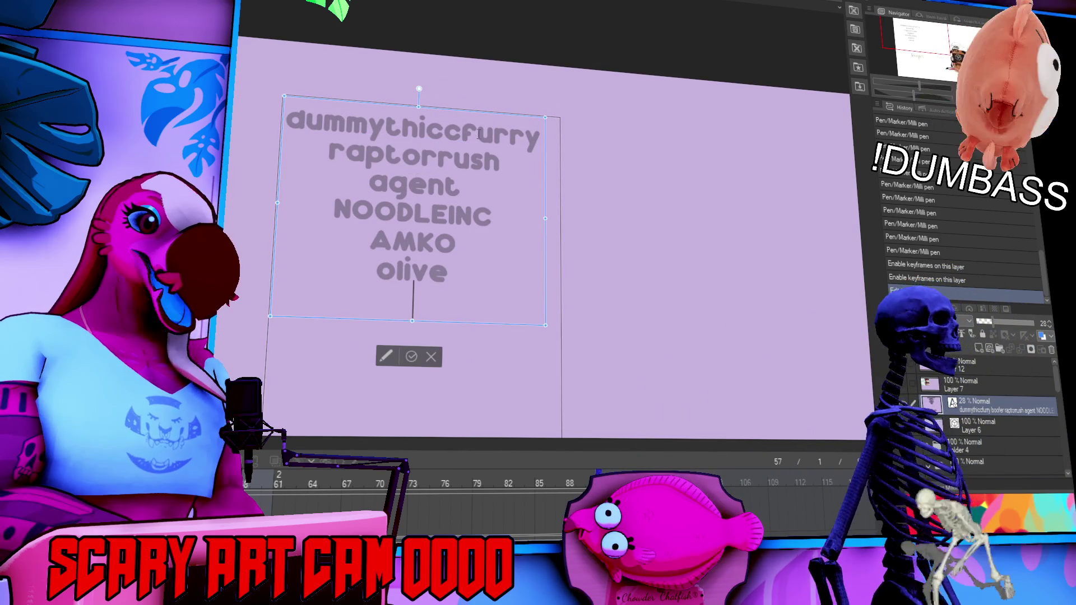
click(291, 115)
key(Return)
key(Up)
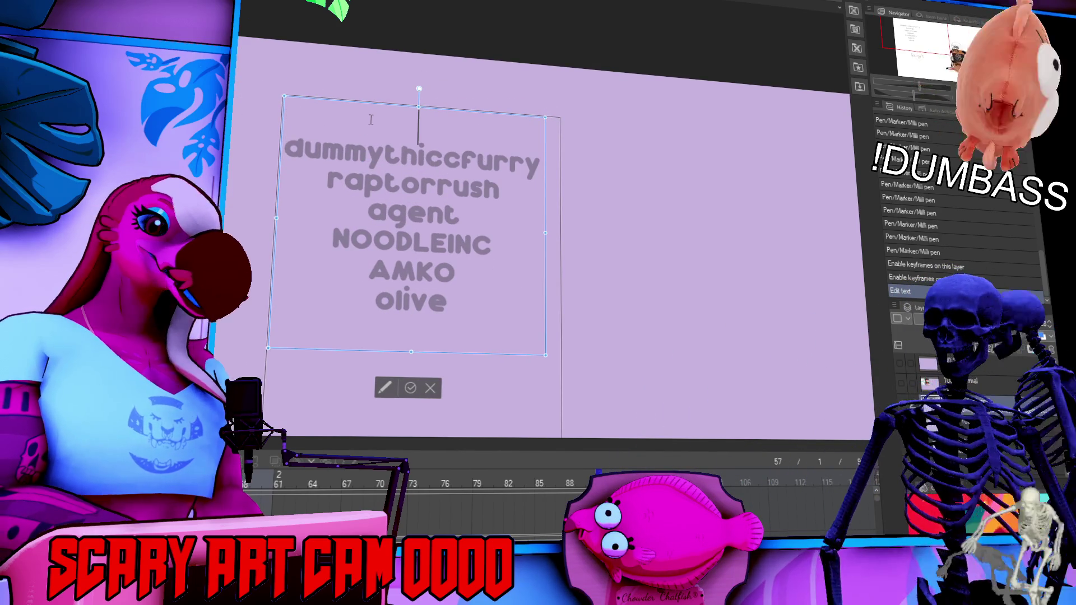
text(xavious)
click(493, 241)
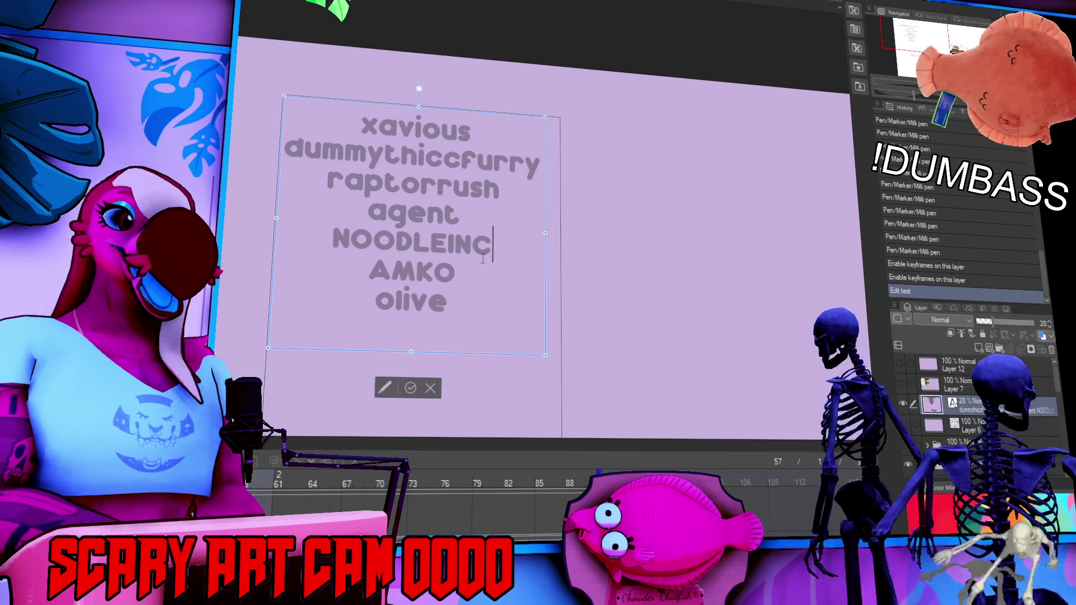
click(953, 425)
scroll(544, 224, down, 5)
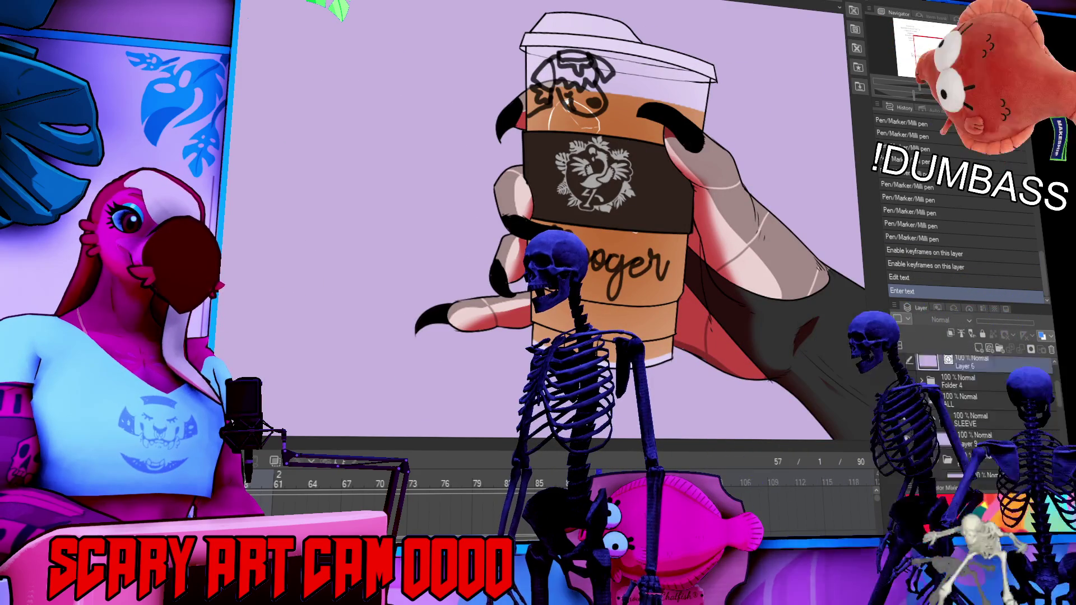
- Add a new layer named xavious and rename the Booger lettering layer to boofer
scroll(923, 406, up, 3)
key(ctrl+shift+n)
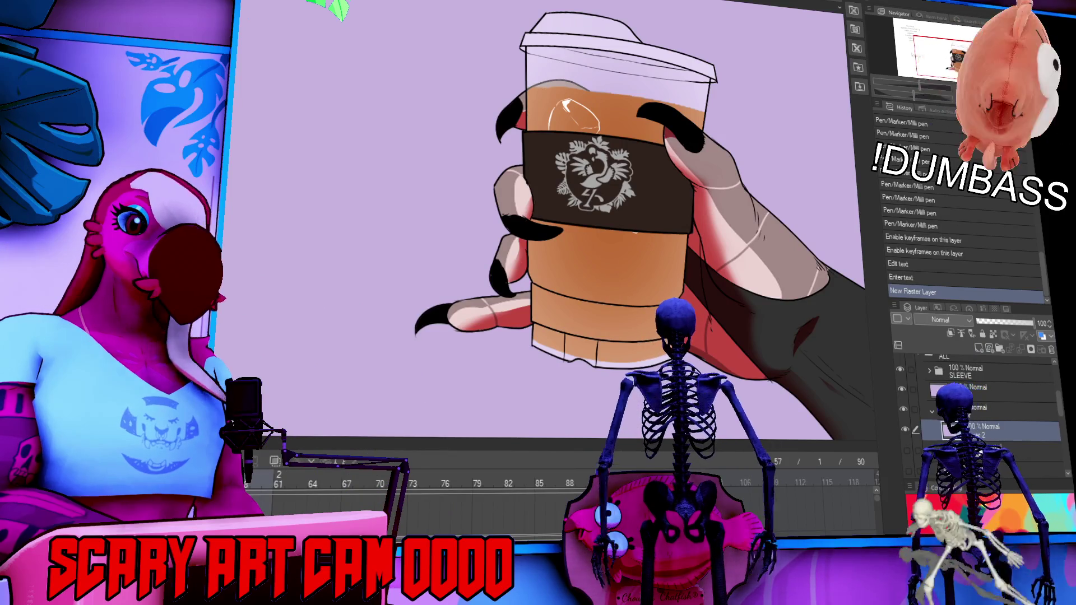
click(980, 453)
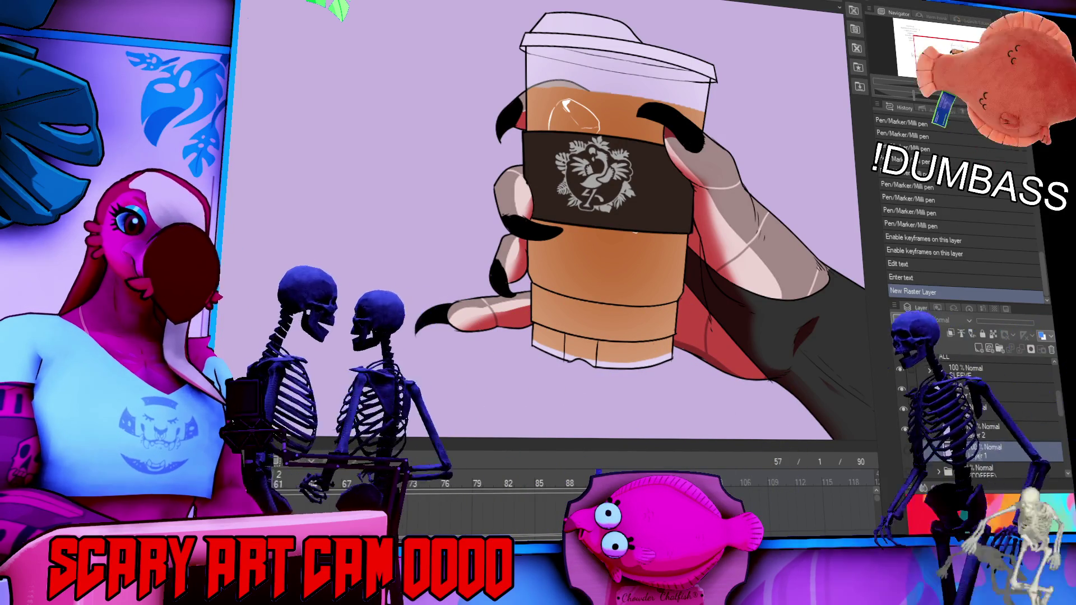
text(boofer)
click(982, 431)
double_click(976, 435)
text(xavious)
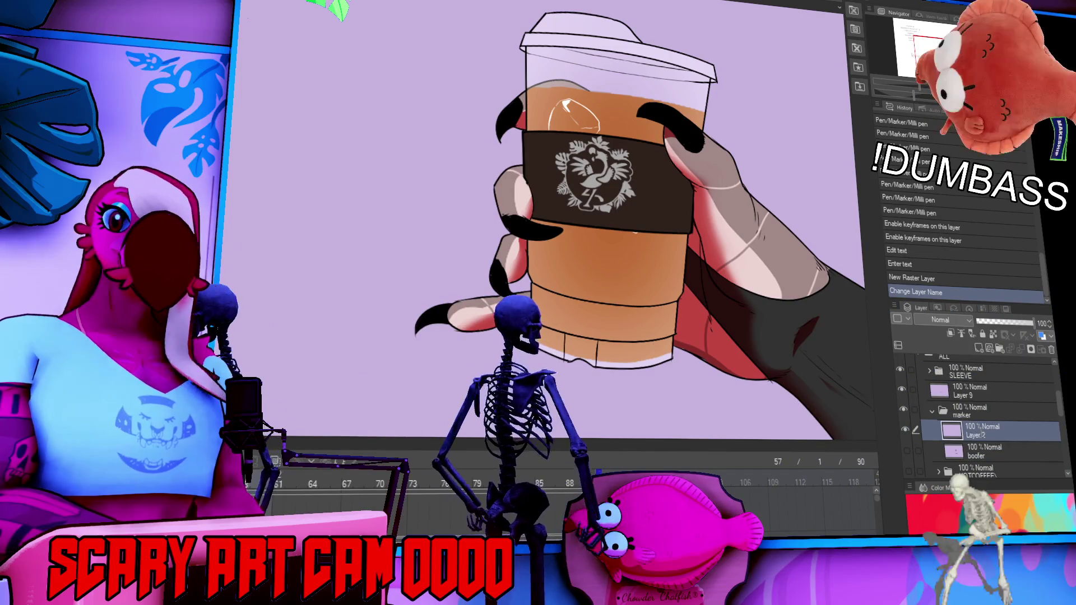
key(Return)
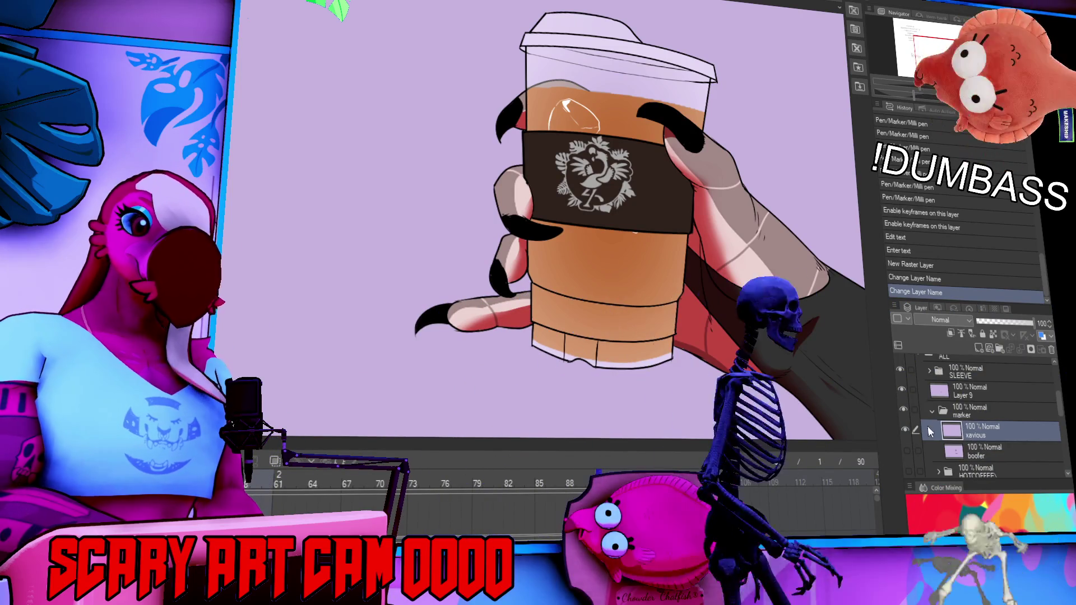
scroll(923, 422, up, 1)
scroll(923, 421, down, 1)
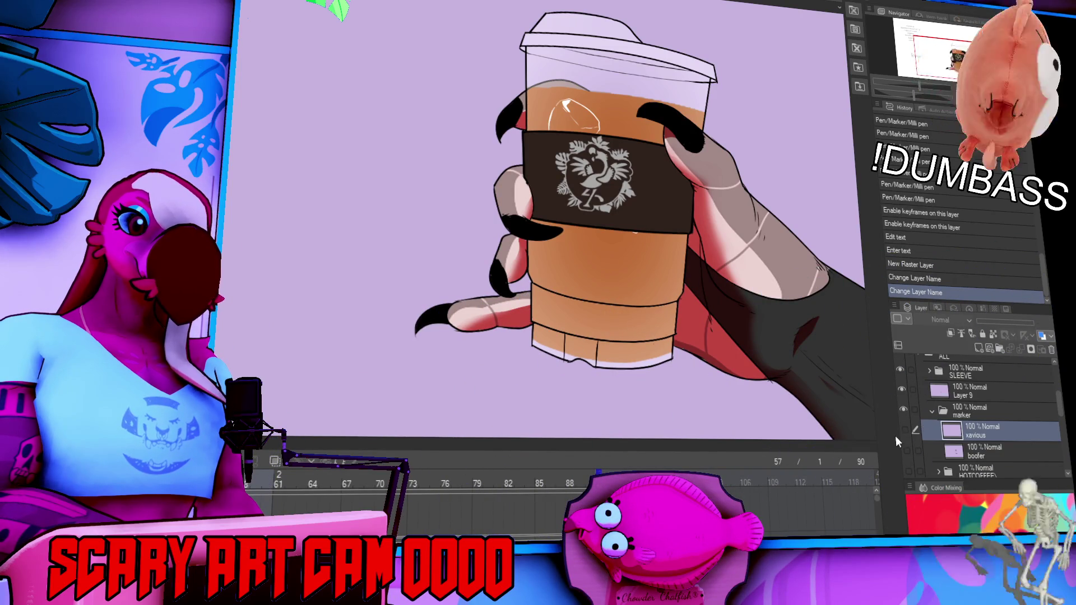
drag(425, 208, 678, 275)
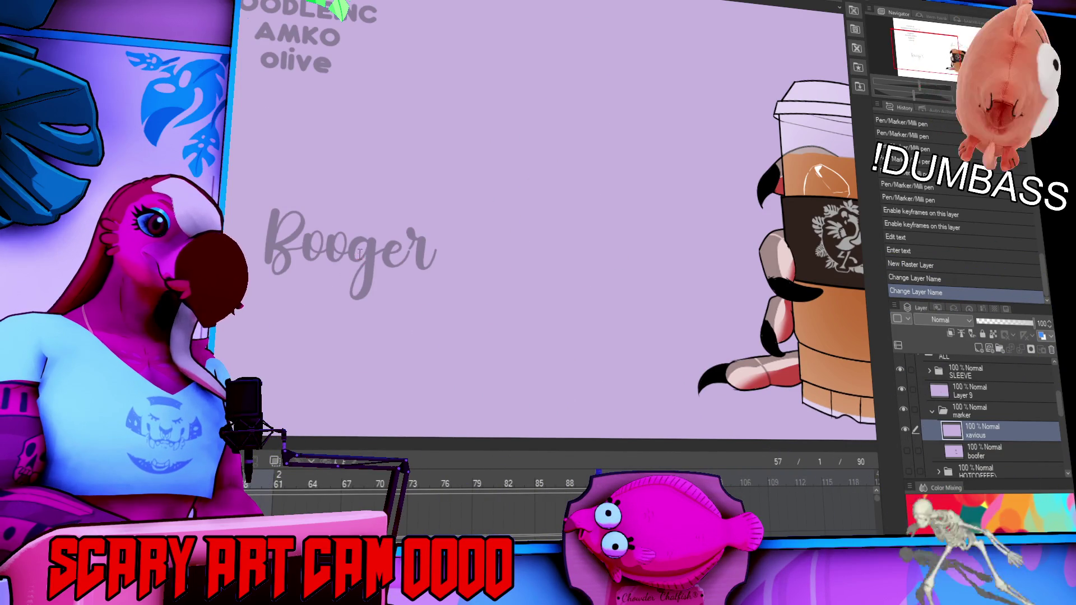
- Replace the old name in the faint script lettering guide with the new viewer's name and commit the edit
click(364, 253)
key(ctrl+t)
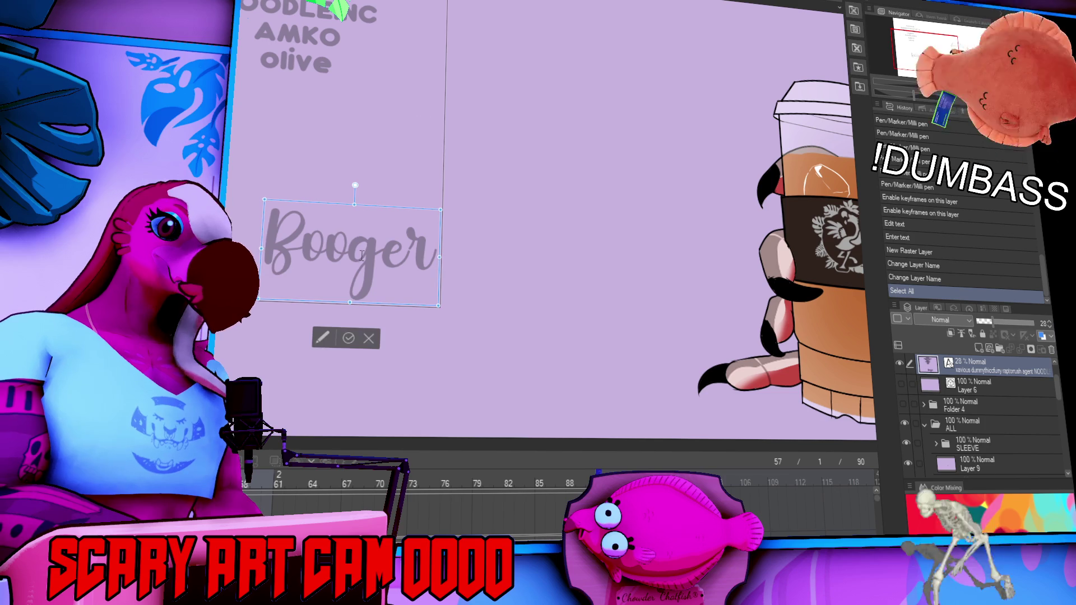
text(Xavious Wolf)
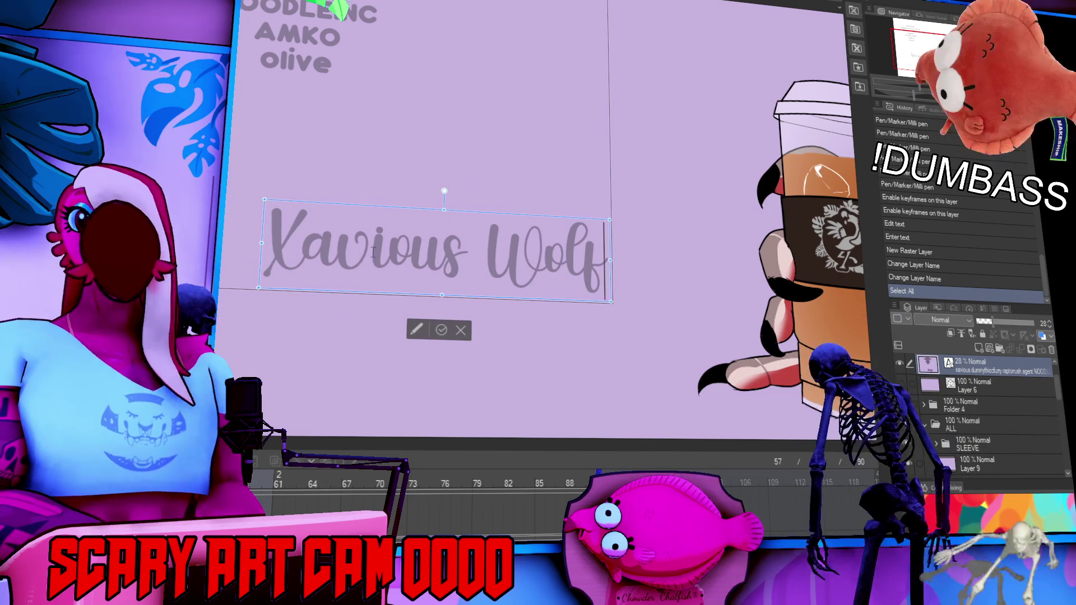
scroll(505, 252, left, 3)
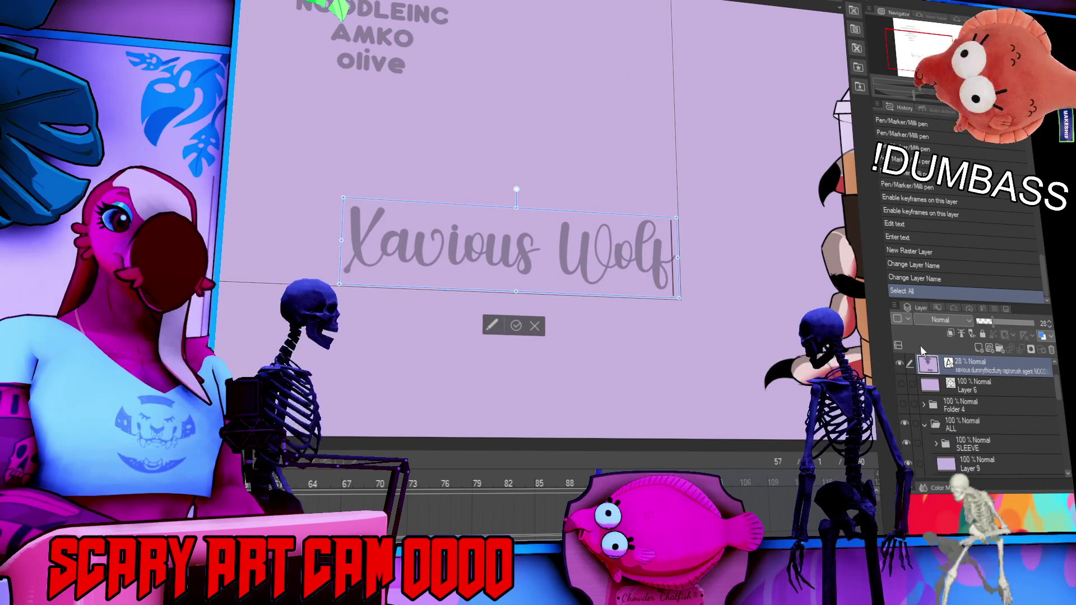
key(Return)
click(970, 389)
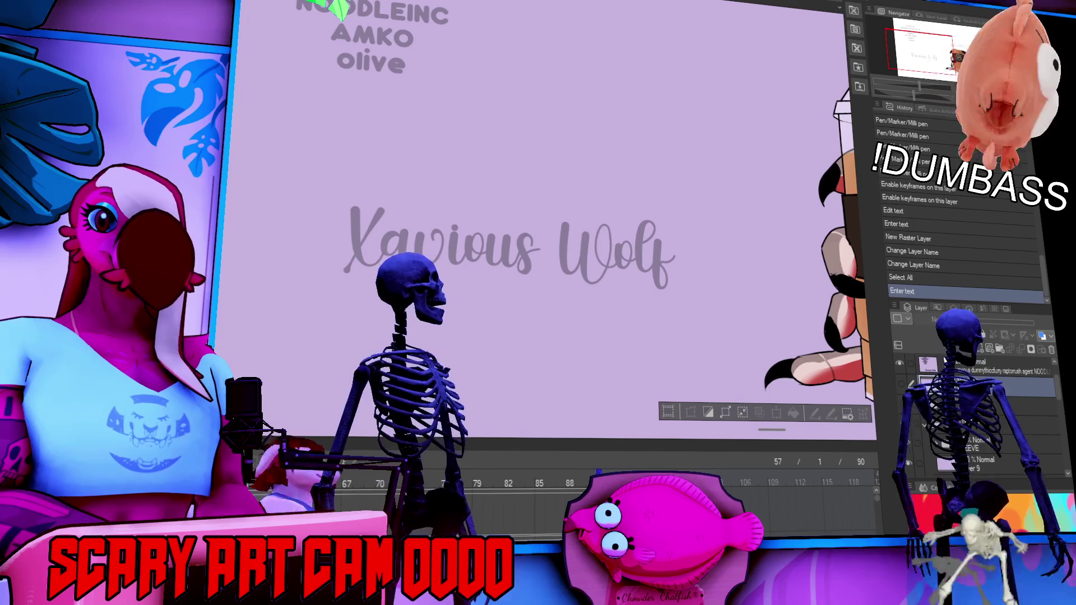
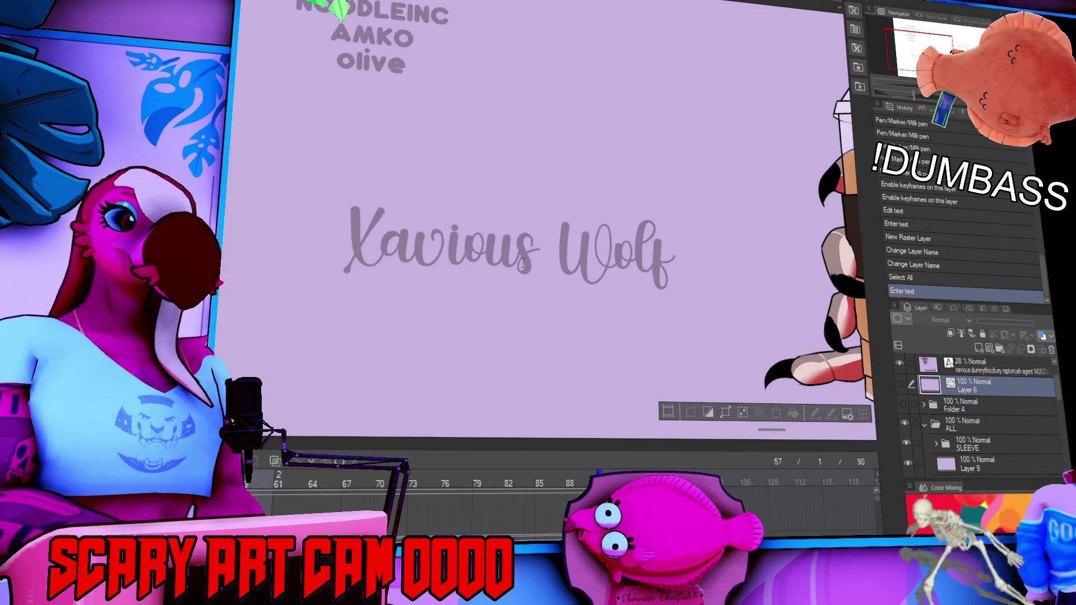
- Retype the faint reference name text and nudge it slightly left and down
click(532, 246)
text(Xerox Woof)
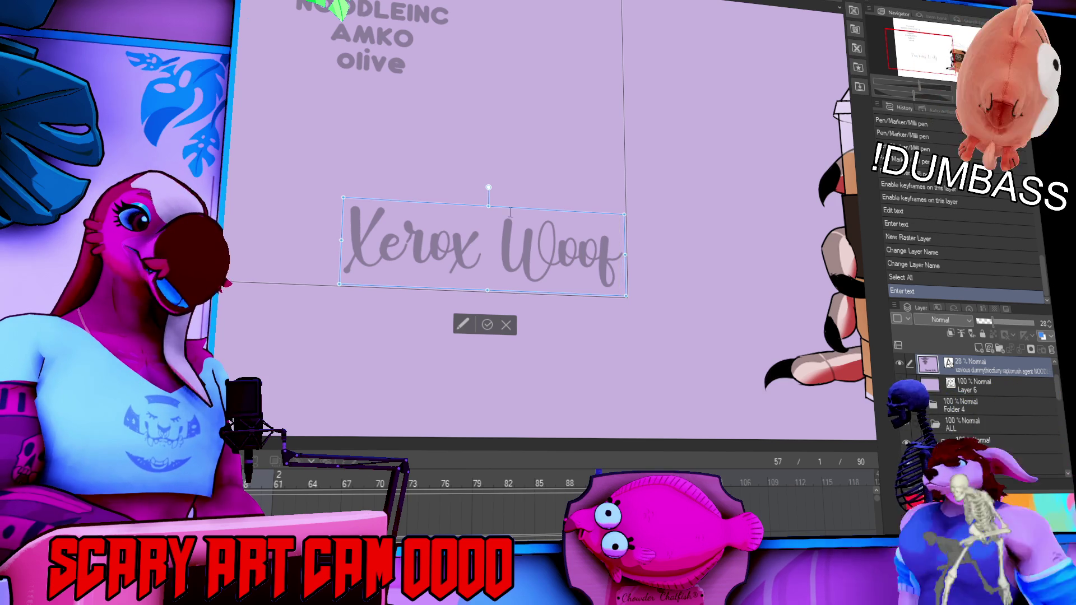
drag(519, 215, 507, 225)
click(338, 31)
text(orgo)
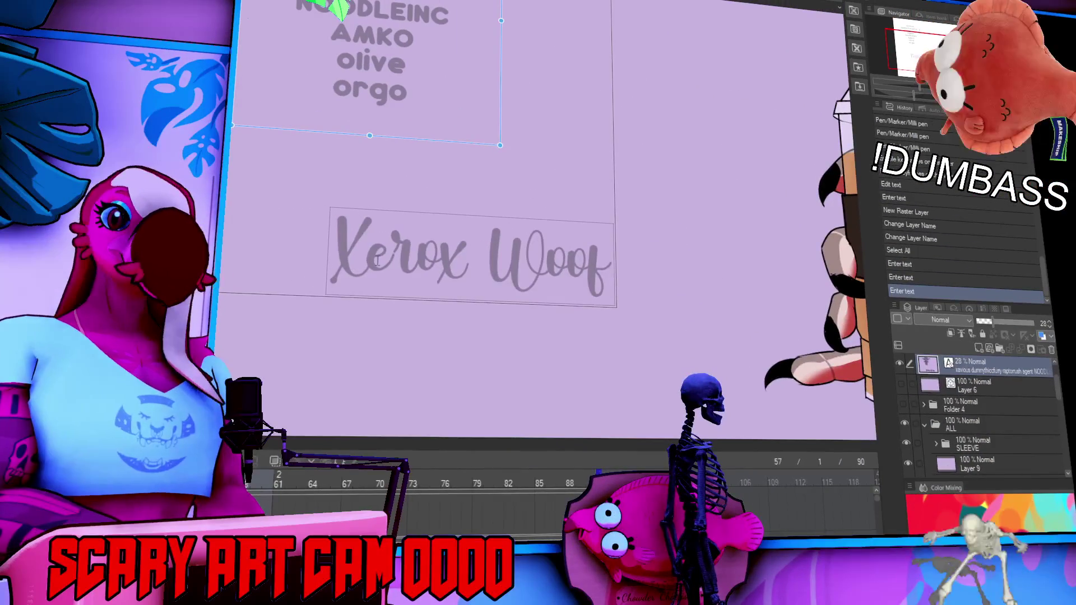
- Reselect the text box and move through the Layer panel, ending on Layer 9
click(429, 271)
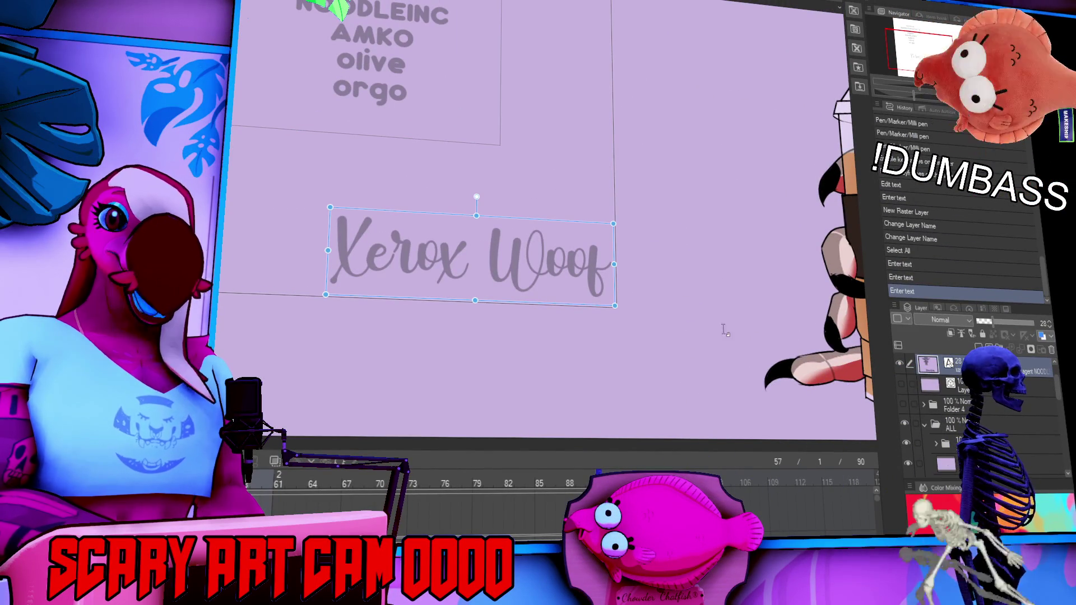
click(980, 393)
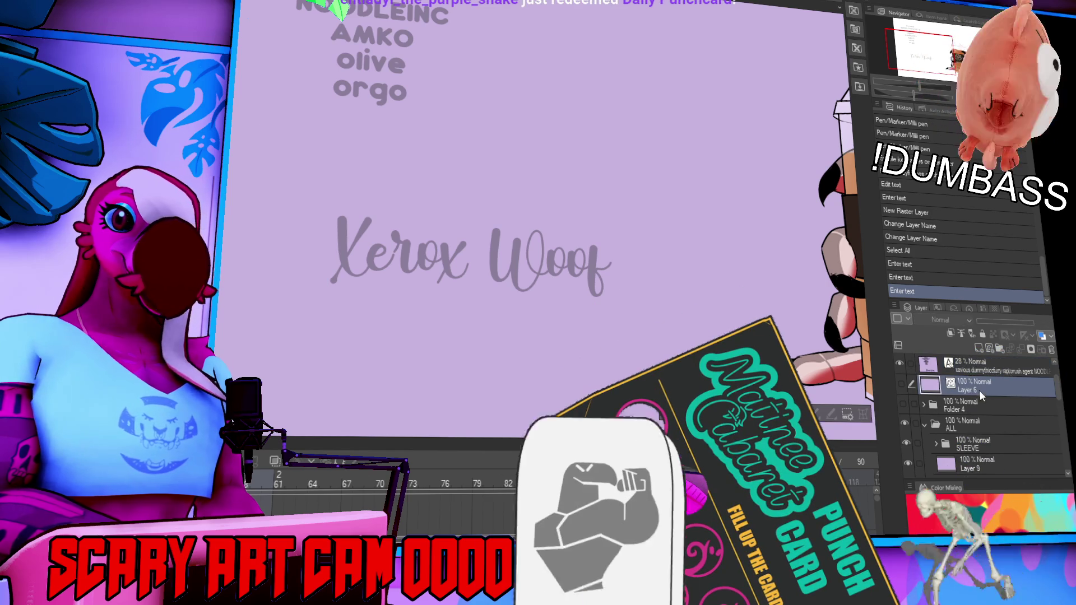
click(978, 367)
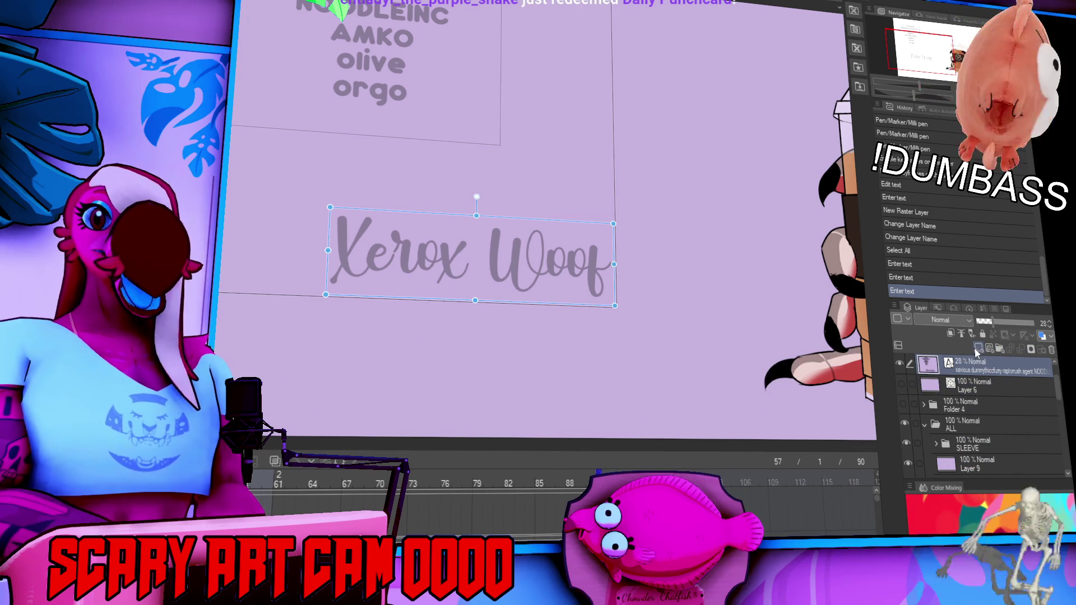
scroll(975, 415, down, 2)
click(978, 425)
scroll(979, 437, down, 2)
- On the marker layer, clear the selection and draw the first curved stroke on the cup
click(981, 431)
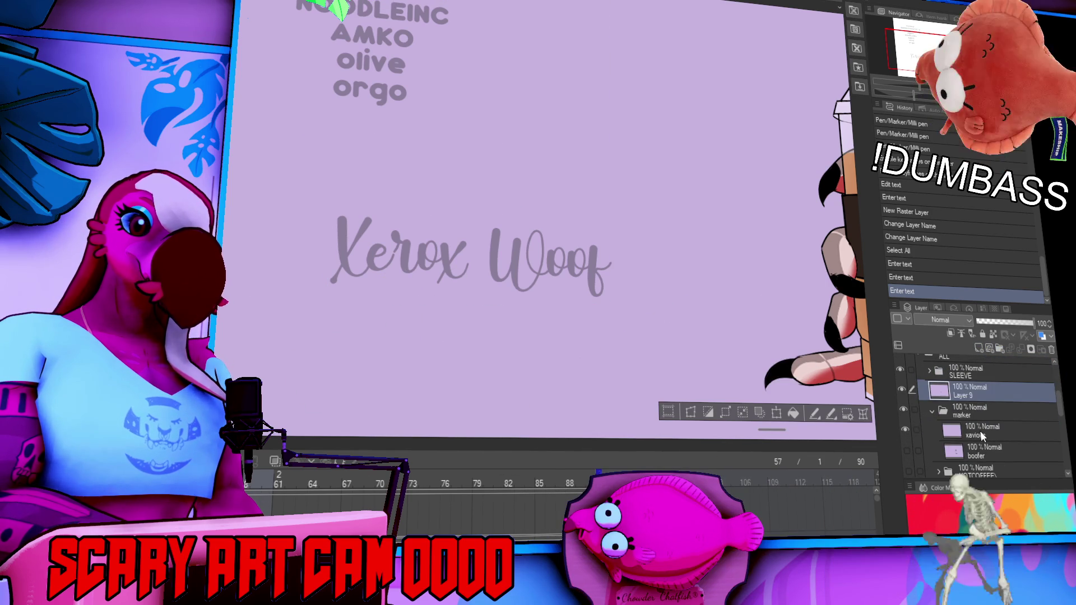
key(ctrl+d)
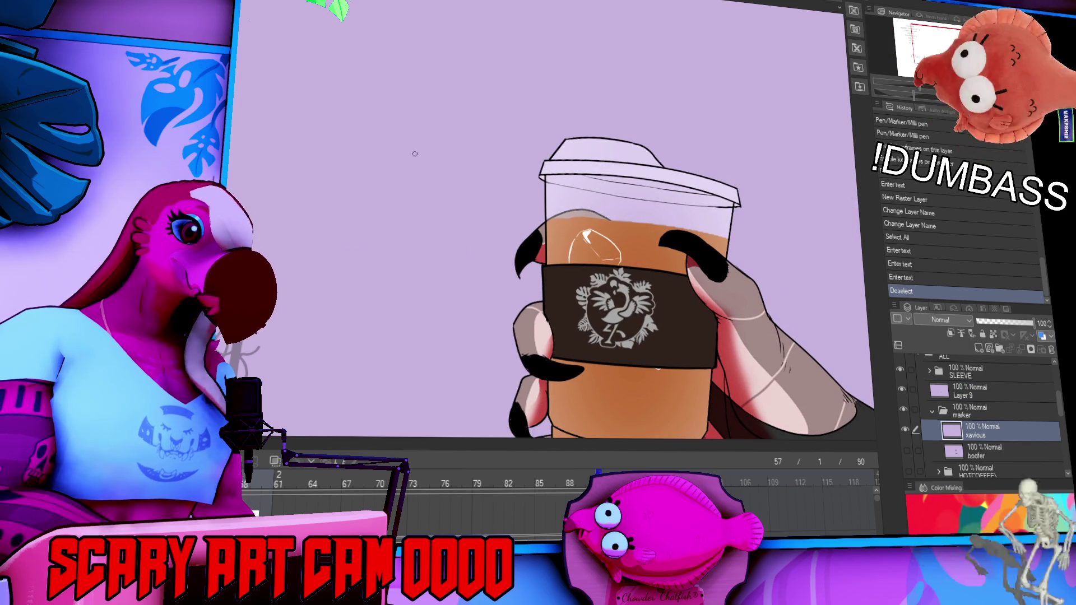
mouse_move(558, 223)
mouse_down()
mouse_move(581, 197)
mouse_move(617, 197)
mouse_move(585, 227)
mouse_up()
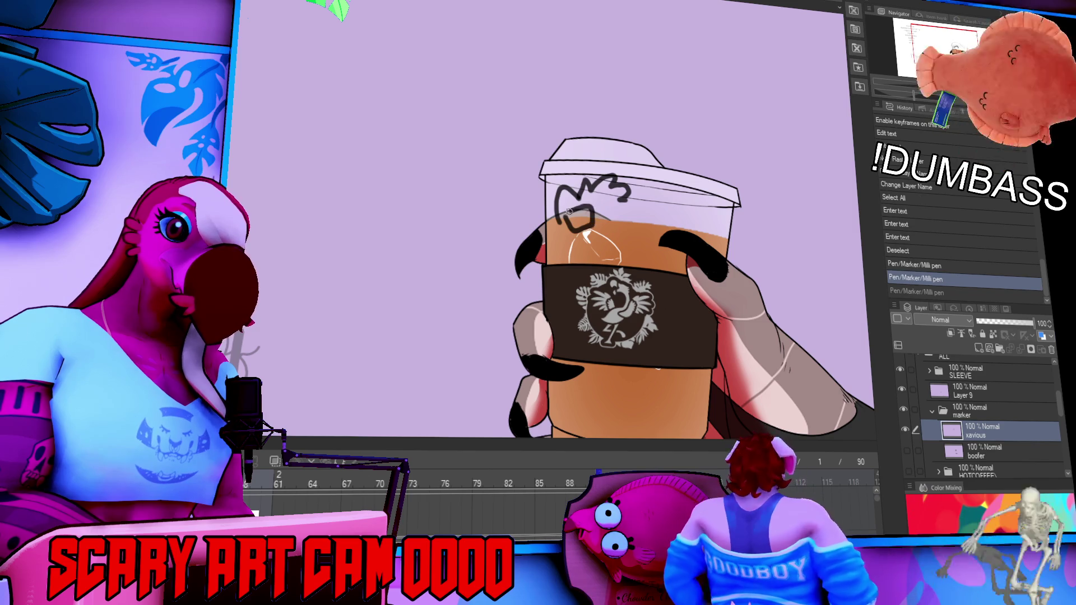
key(ctrl+y)
key(ctrl+z)
- Add the glasses and ear strokes of the face doodle, then shift the view down
mouse_move(627, 206)
mouse_down()
mouse_move(604, 207)
mouse_move(634, 230)
mouse_move(586, 235)
mouse_up()
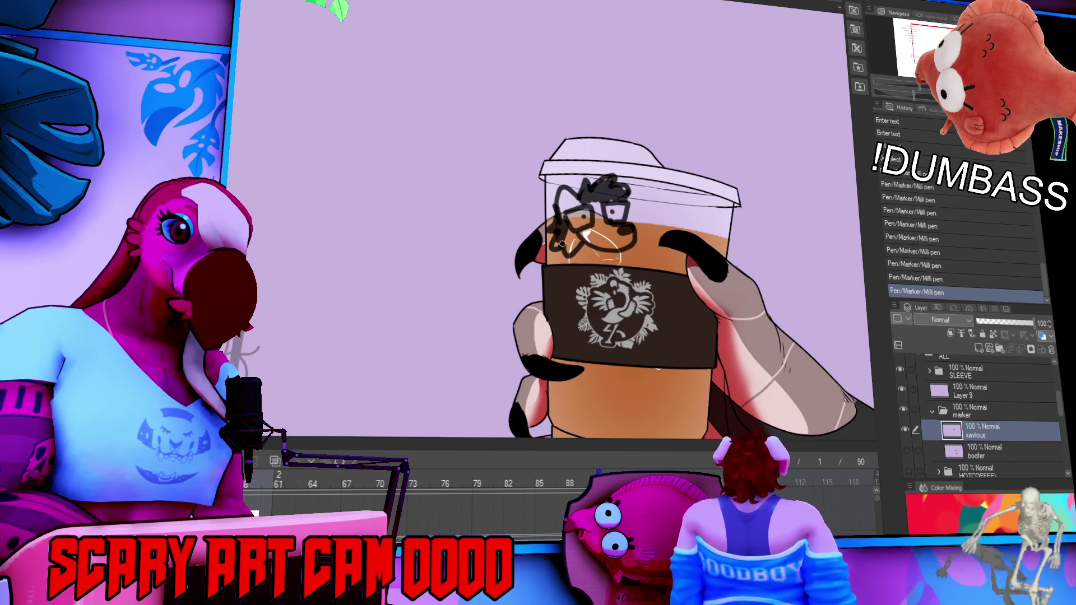
key(ctrl+z)
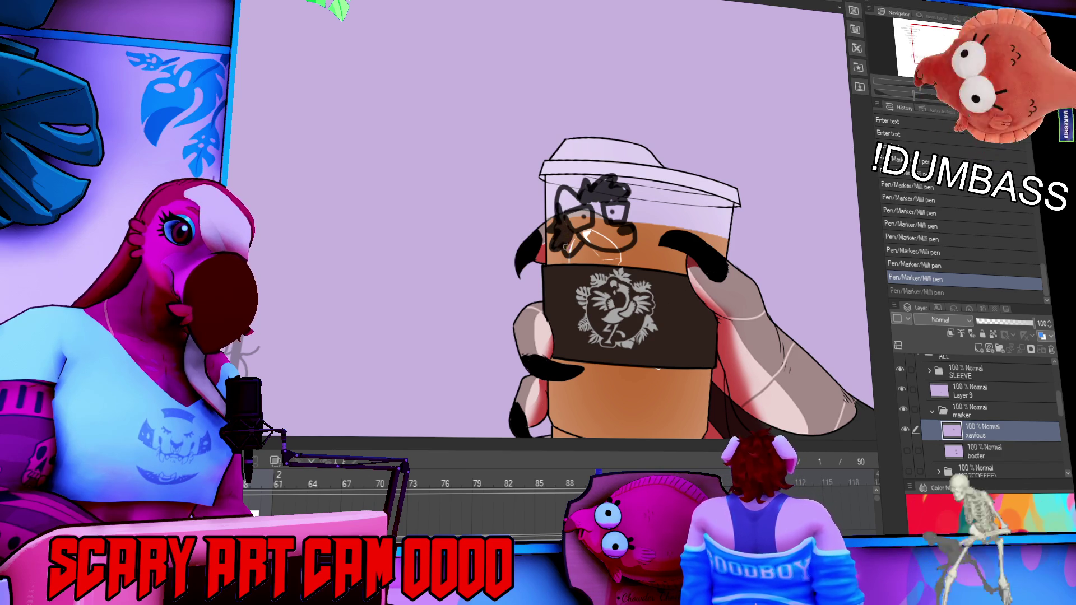
key(ctrl+y)
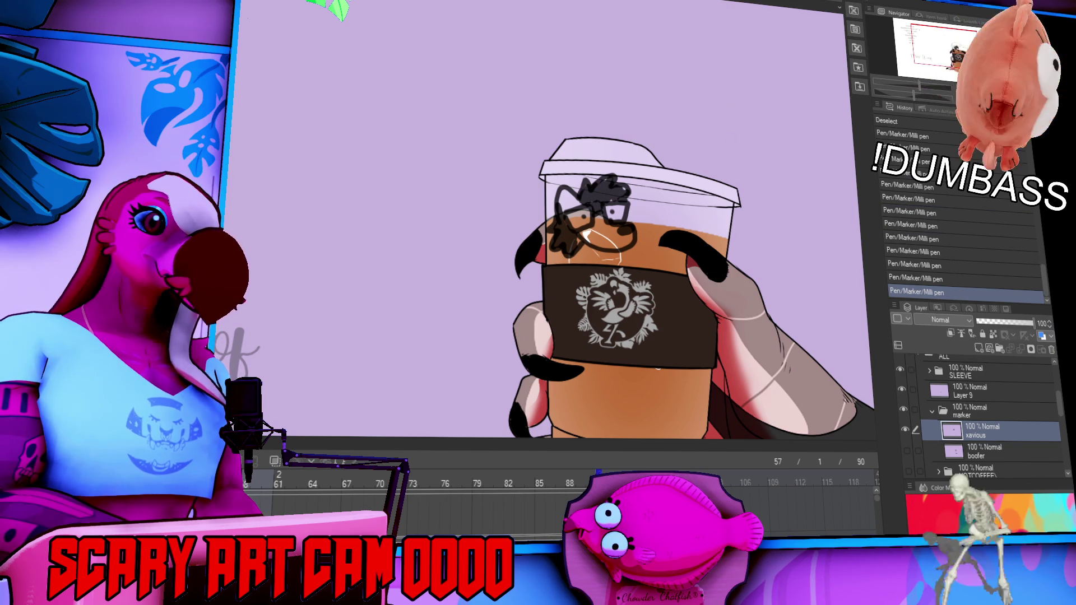
key(ctrl+z)
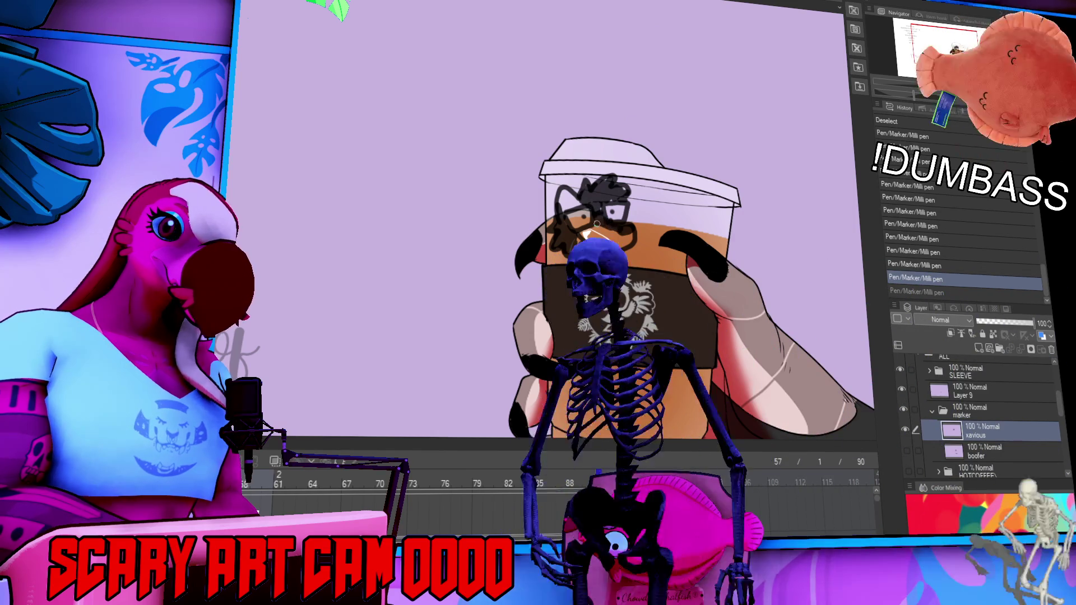
mouse_move(698, 260)
mouse_down()
mouse_move(694, 275)
mouse_move(908, 211)
mouse_up()
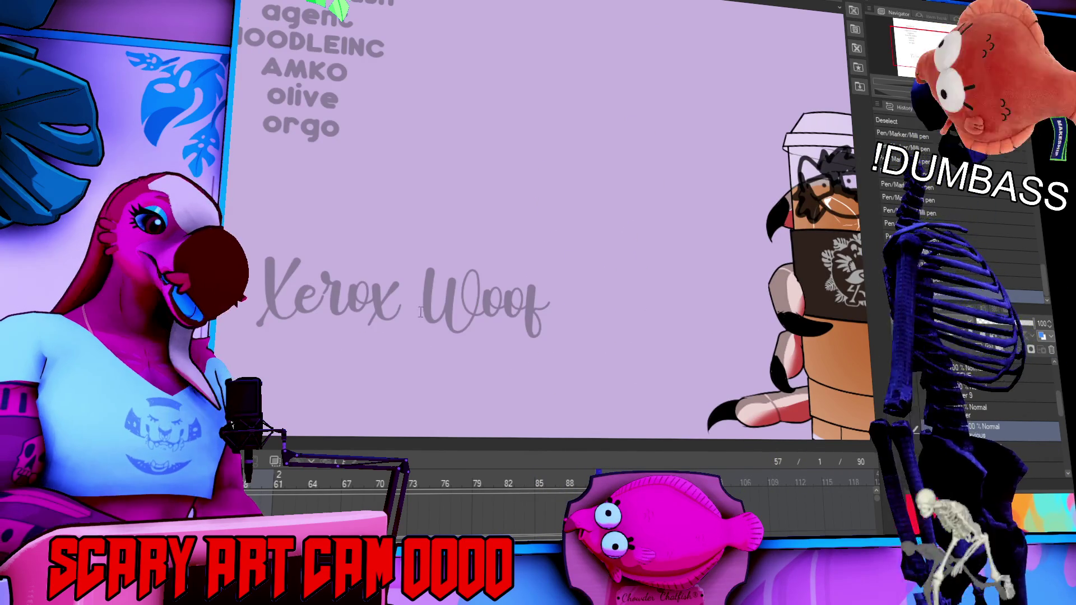
- Replace the faint reference text with the new full name, then return to the marker layer
click(406, 310)
key(ctrl+a)
text(Xavious)
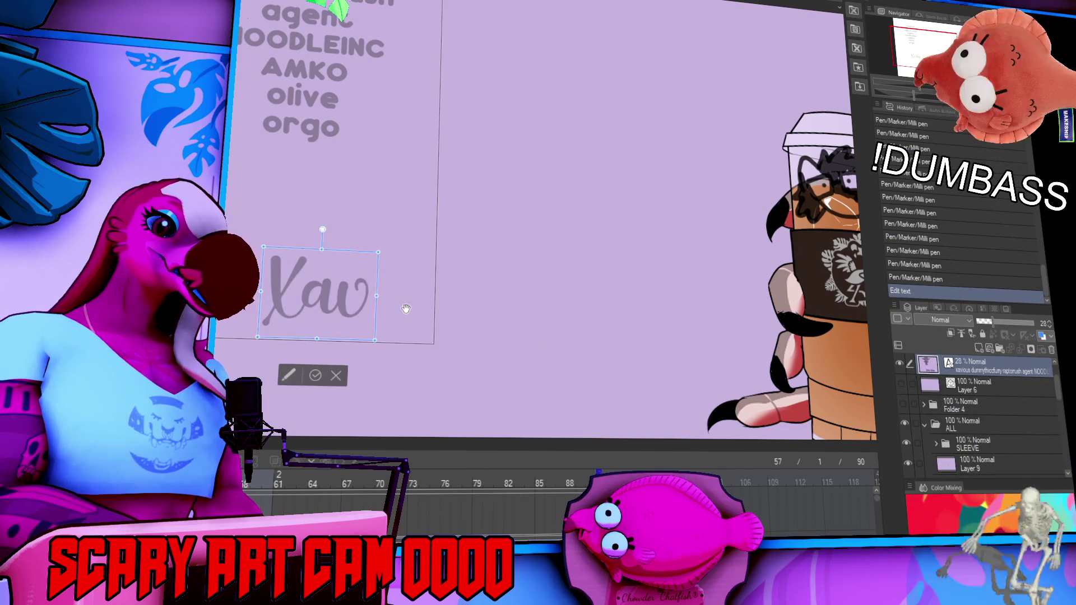
key(BackSpace)
key(BackSpace)
key(BackSpace)
text(er)
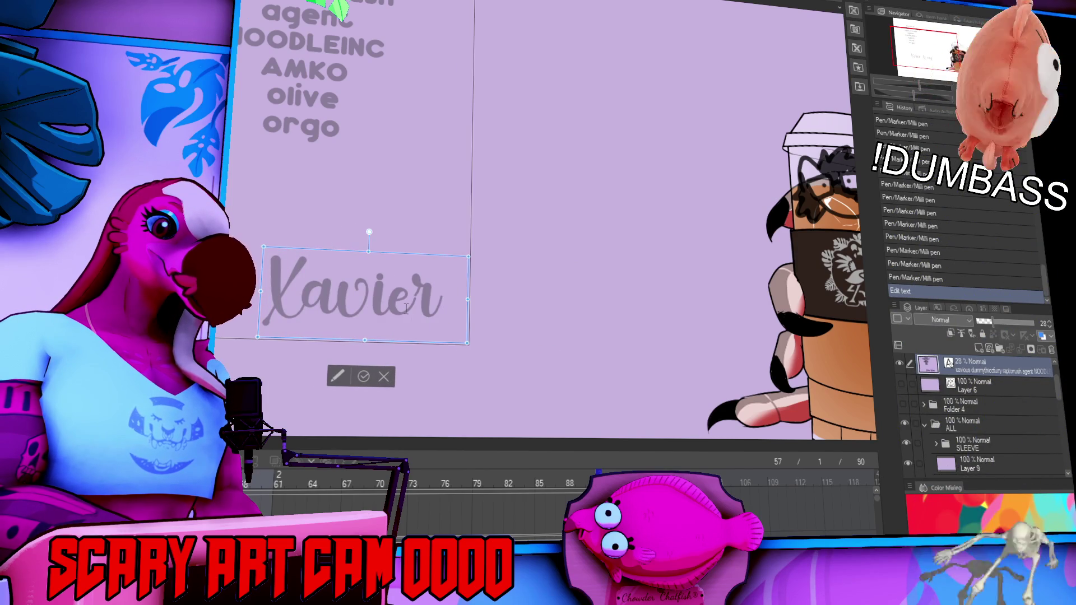
text( Watts)
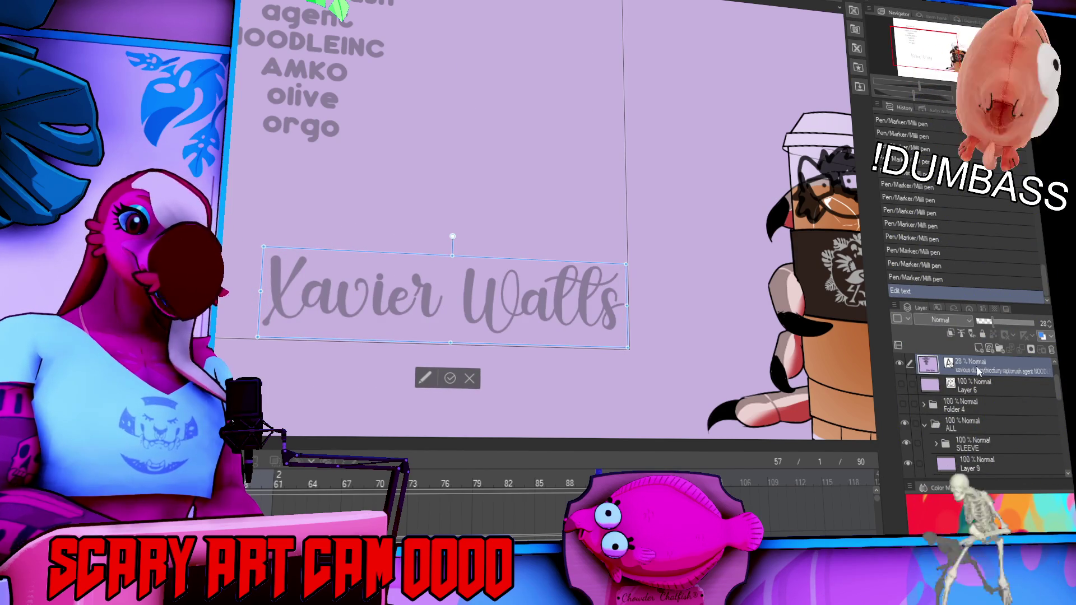
click(1008, 455)
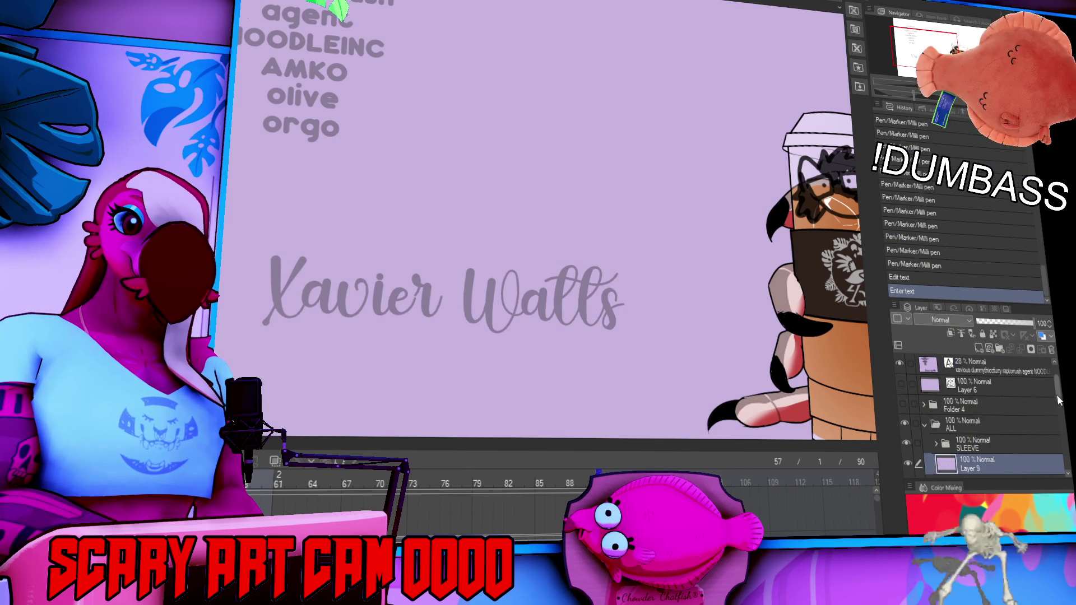
scroll(1060, 401, down, 2)
click(1008, 443)
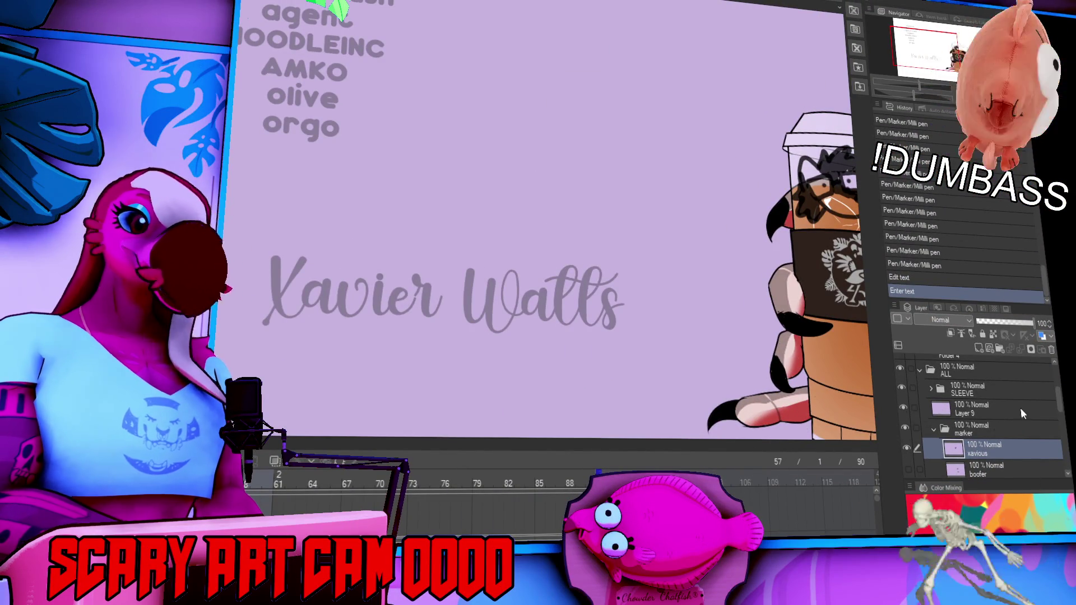
- Trace the faint name guide in dark marker with the Milli pen, redrawing the X
click(599, 388)
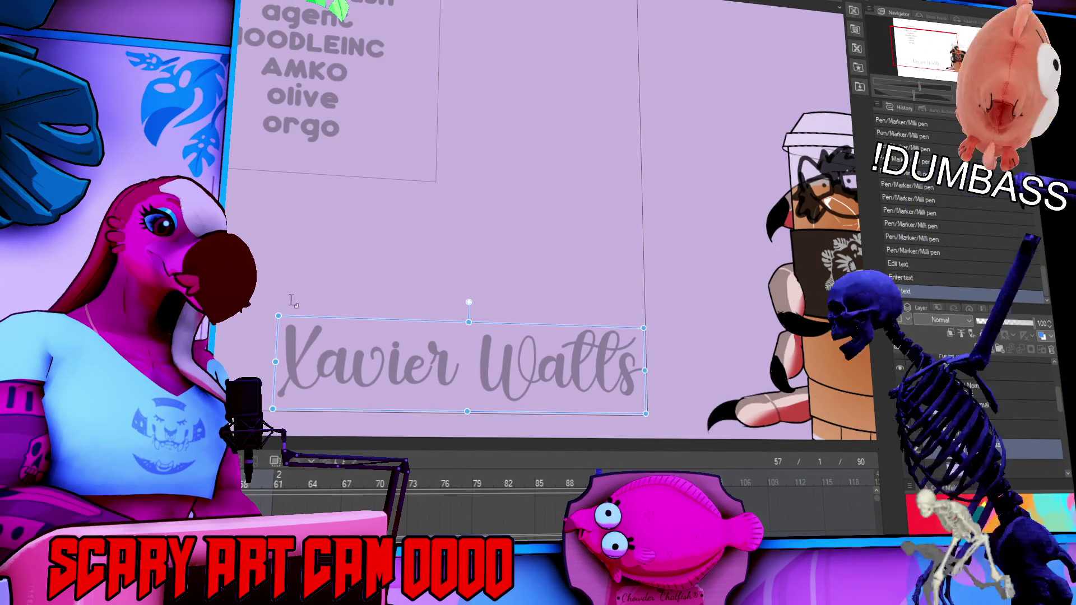
key(Escape)
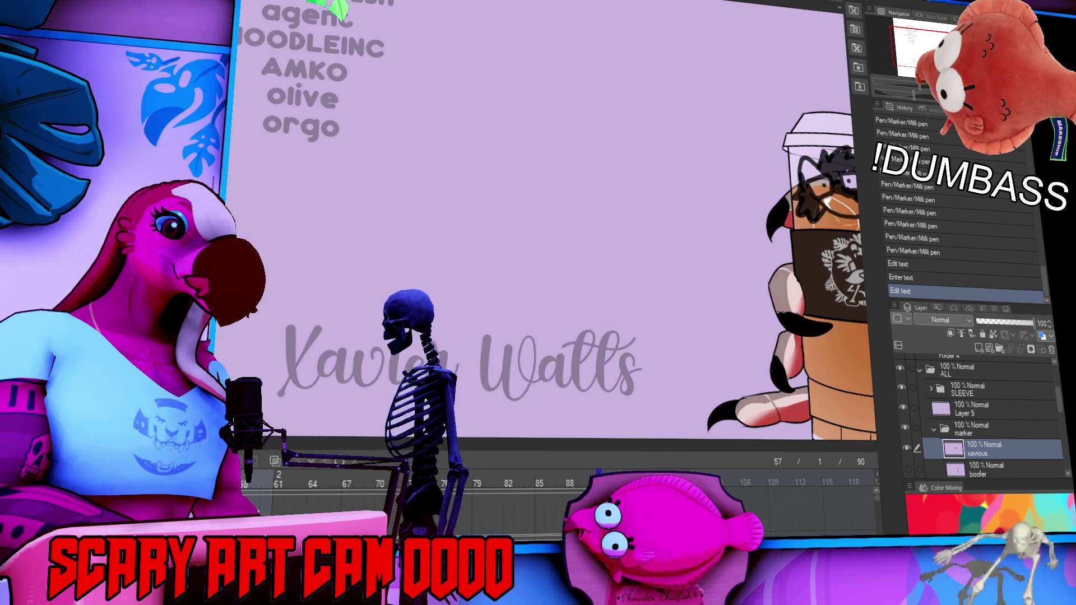
scroll(525, 239, down, 1)
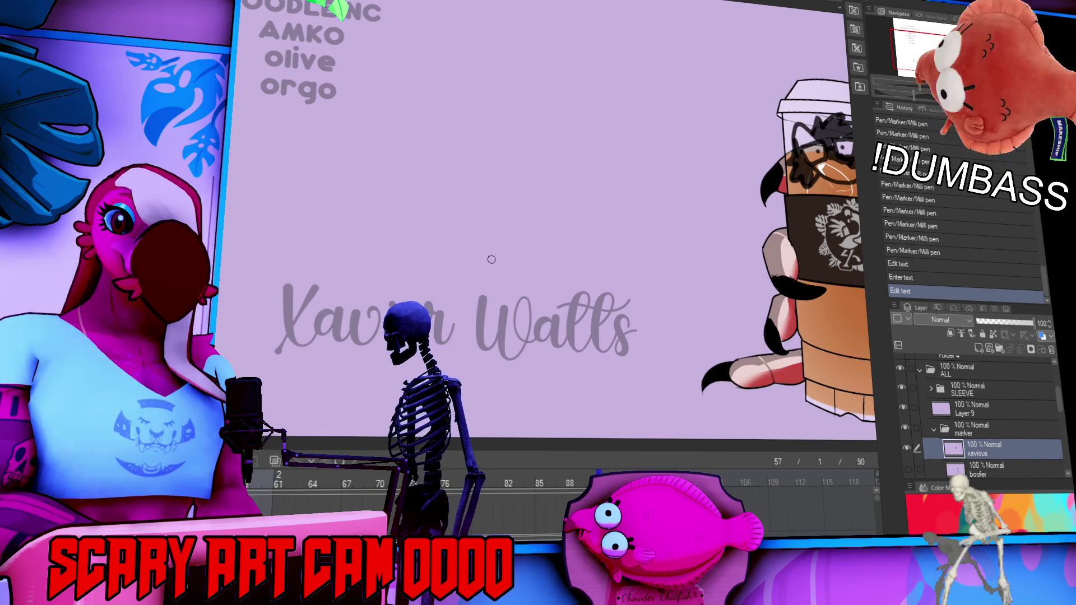
drag(521, 246, 532, 224)
drag(297, 259, 335, 295)
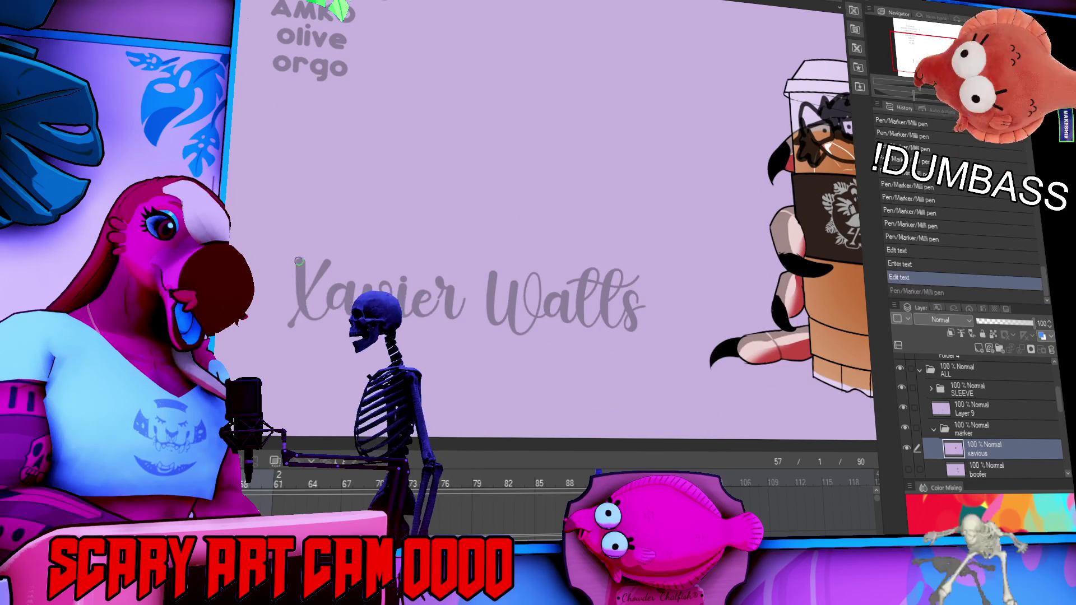
key(ctrl+z)
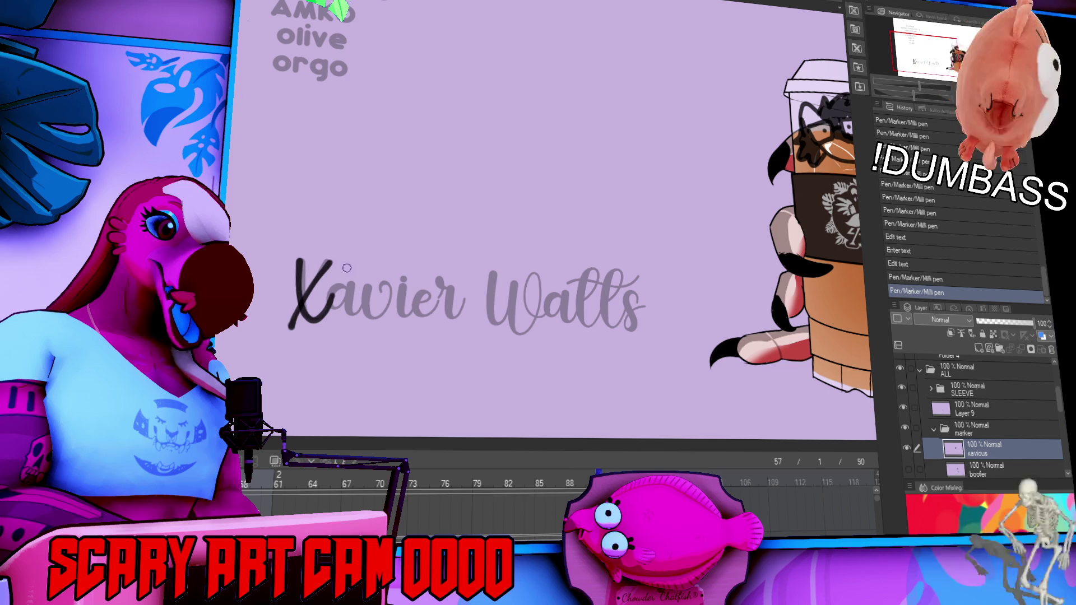
drag(334, 259, 287, 328)
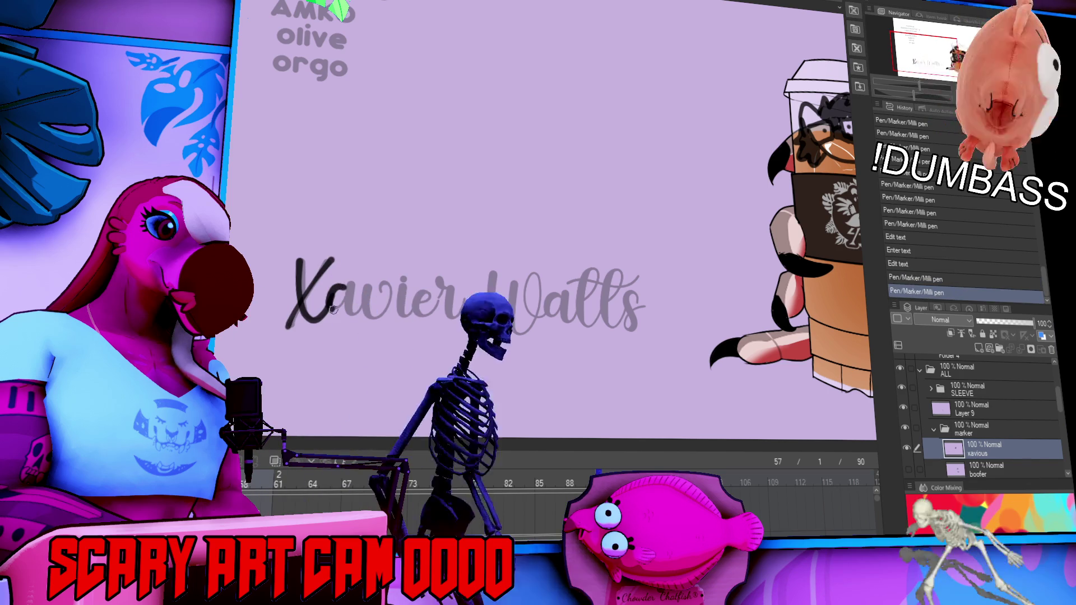
mouse_move(337, 294)
mouse_down()
mouse_move(365, 313)
mouse_move(391, 291)
mouse_move(395, 318)
mouse_move(416, 300)
mouse_move(443, 317)
mouse_move(465, 285)
mouse_move(513, 292)
mouse_move(540, 309)
mouse_up()
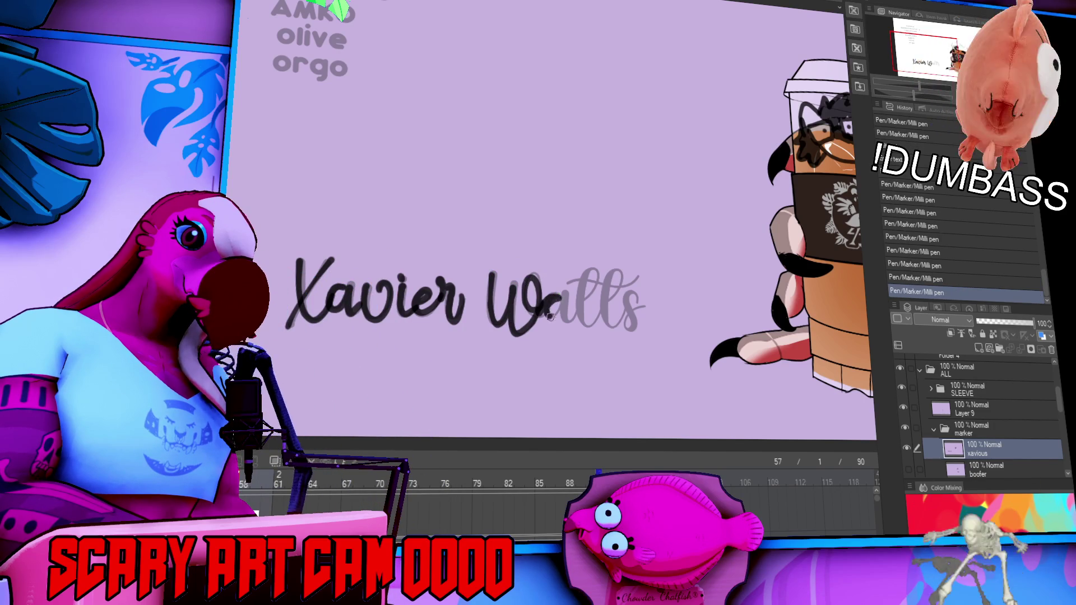
mouse_move(575, 300)
mouse_down()
mouse_move(594, 269)
mouse_move(582, 303)
mouse_move(645, 273)
mouse_move(602, 314)
mouse_move(650, 305)
mouse_up()
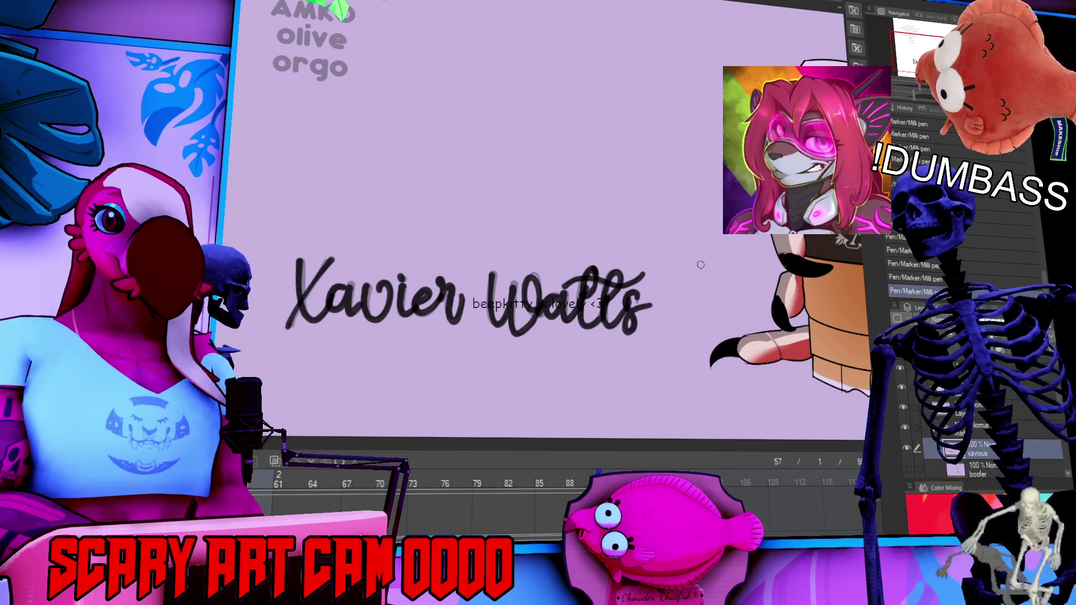
- Lasso the traced first word and move it up and to the right
drag(449, 404, 247, 252)
mouse_move(364, 291)
mouse_down()
mouse_move(364, 213)
mouse_move(359, 289)
mouse_up()
drag(263, 241, 269, 246)
mouse_move(417, 332)
mouse_down()
mouse_move(577, 258)
mouse_move(524, 284)
mouse_up()
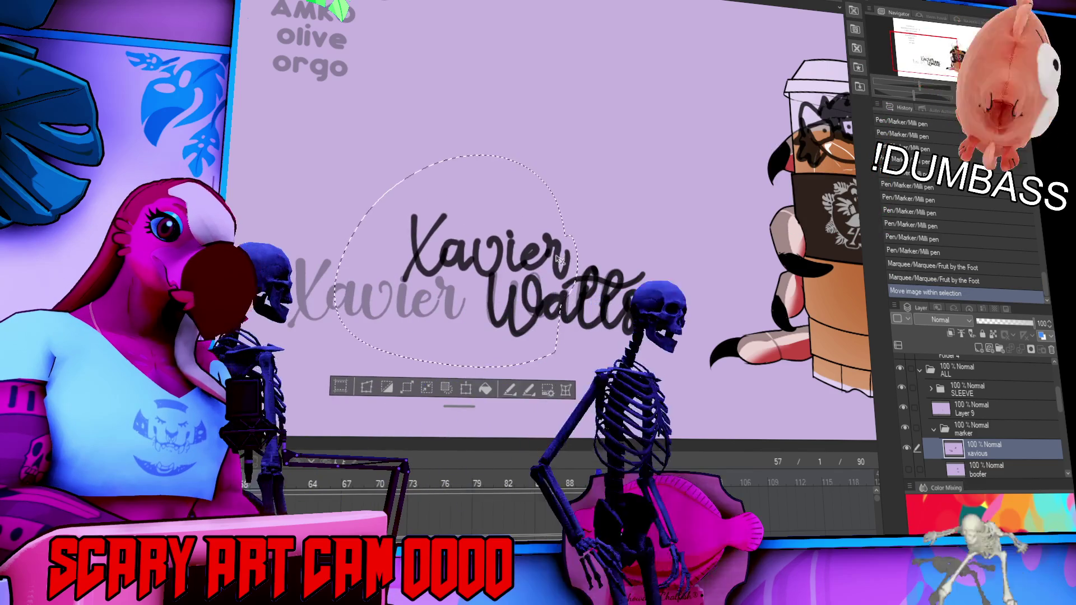
- Lasso the traced name, then shrink and tilt it onto the cup just below the sleeve
key(ctrl+d)
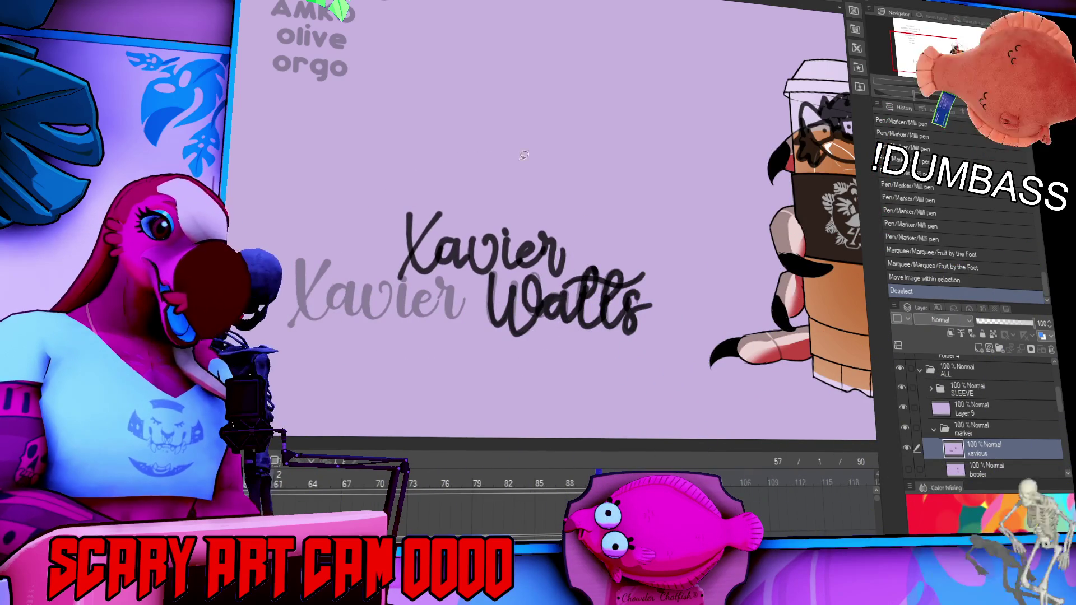
drag(681, 365, 667, 202)
key(ctrl+t)
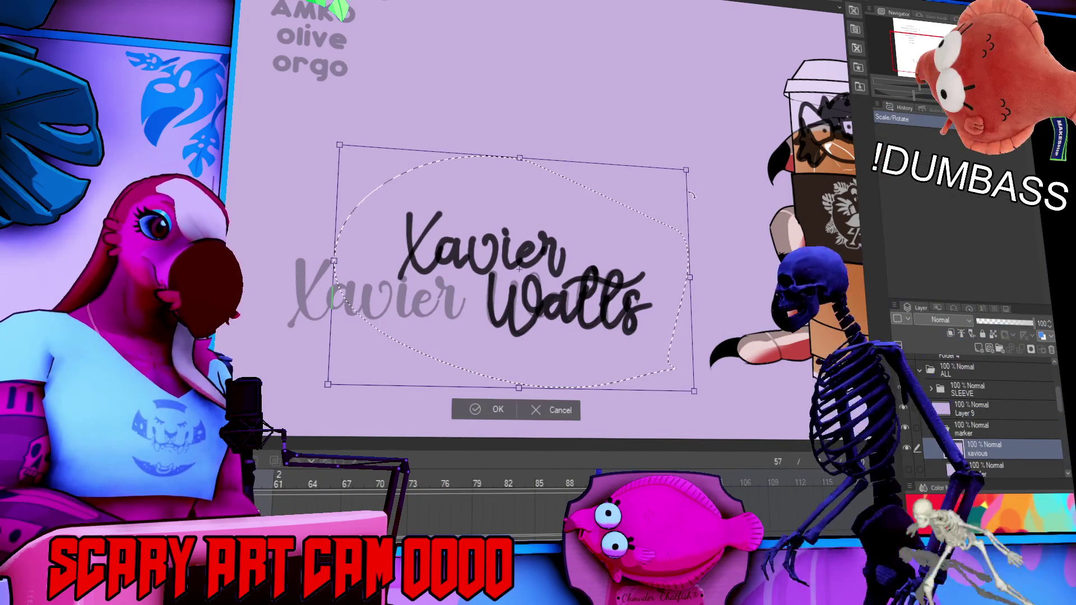
mouse_move(561, 281)
mouse_down()
mouse_move(410, 280)
mouse_move(729, 277)
mouse_up()
drag(850, 201, 793, 243)
mouse_move(729, 281)
mouse_down()
mouse_move(633, 256)
mouse_move(644, 269)
mouse_up()
mouse_move(773, 235)
mouse_down()
mouse_move(702, 288)
mouse_move(714, 287)
mouse_up()
key(Return)
key(ctrl+d)
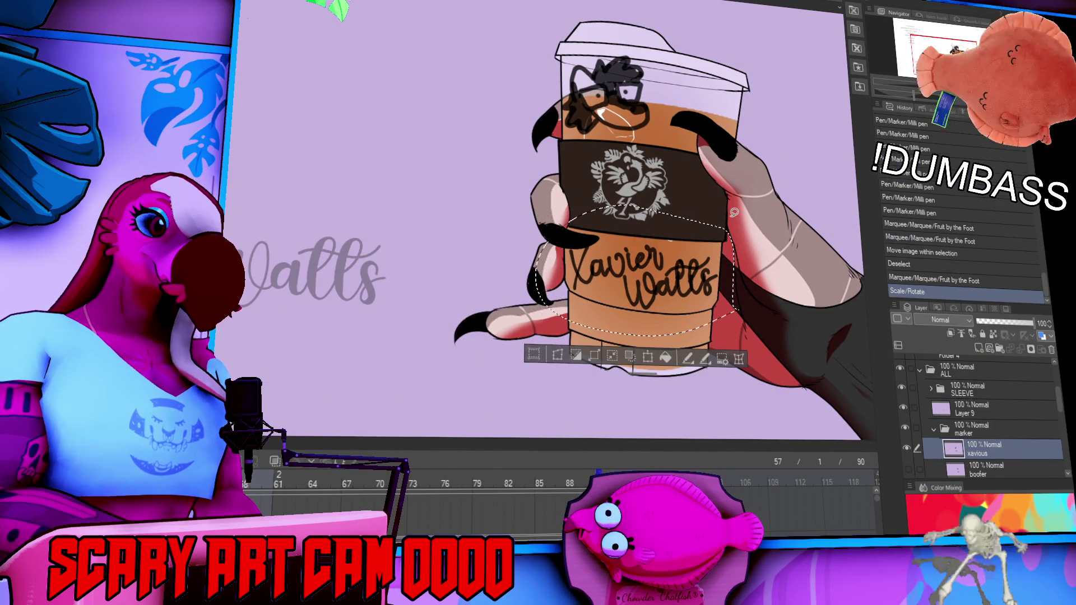
scroll(959, 416, up, 4)
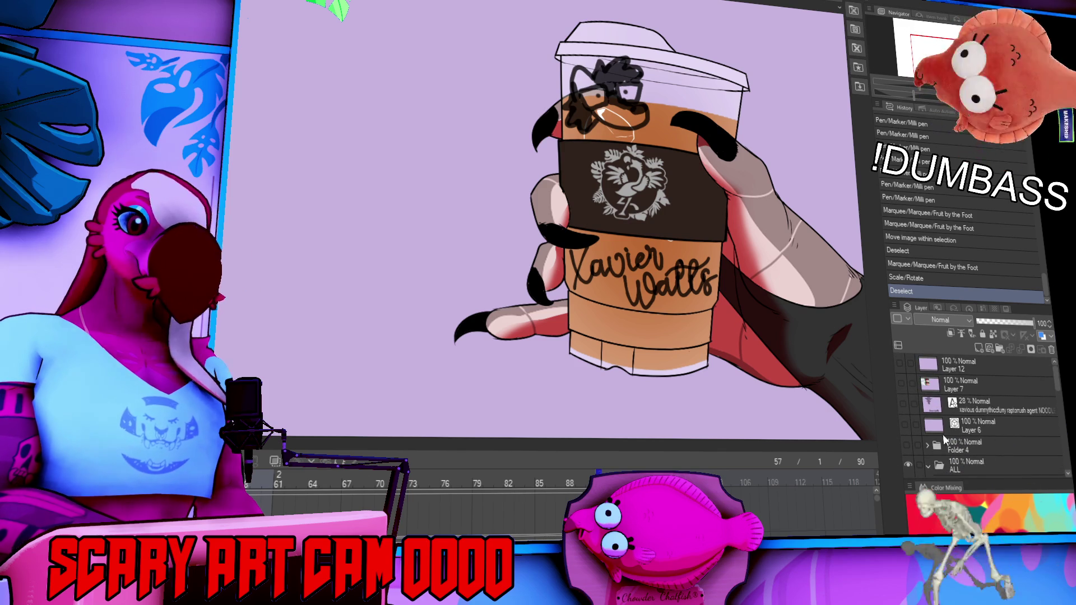
- Move another name layer down the stack into the marker folder
click(960, 461)
scroll(961, 457, down, 1)
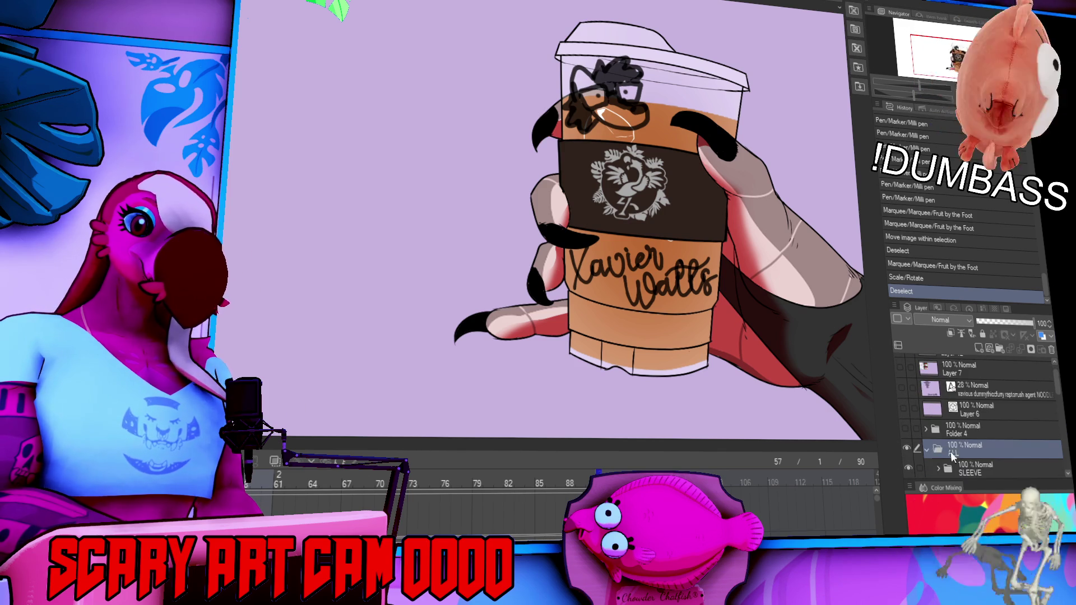
scroll(927, 431, down, 5)
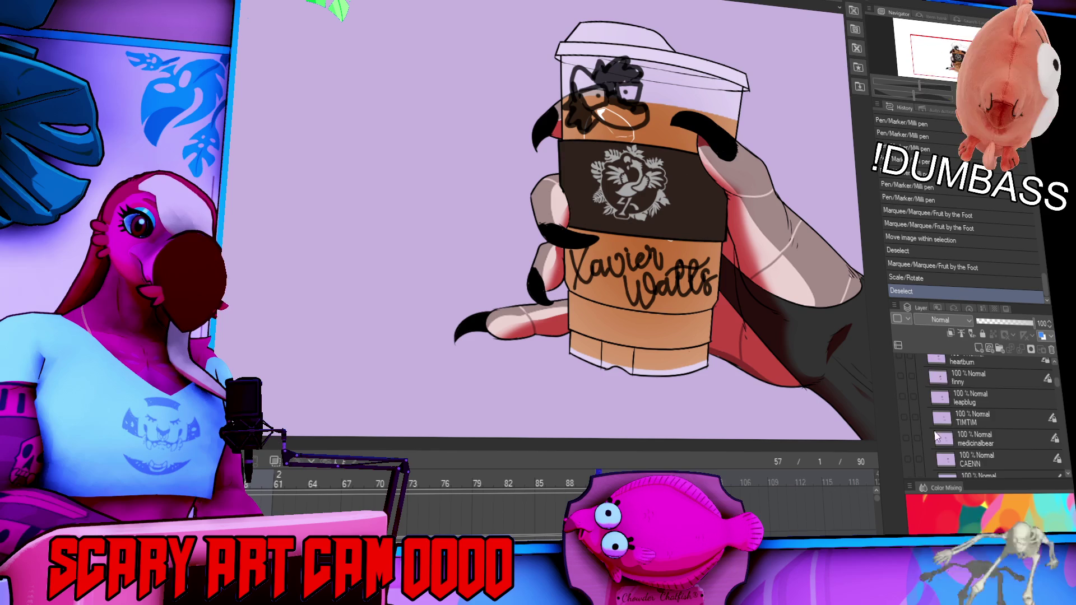
scroll(951, 437, down, 4)
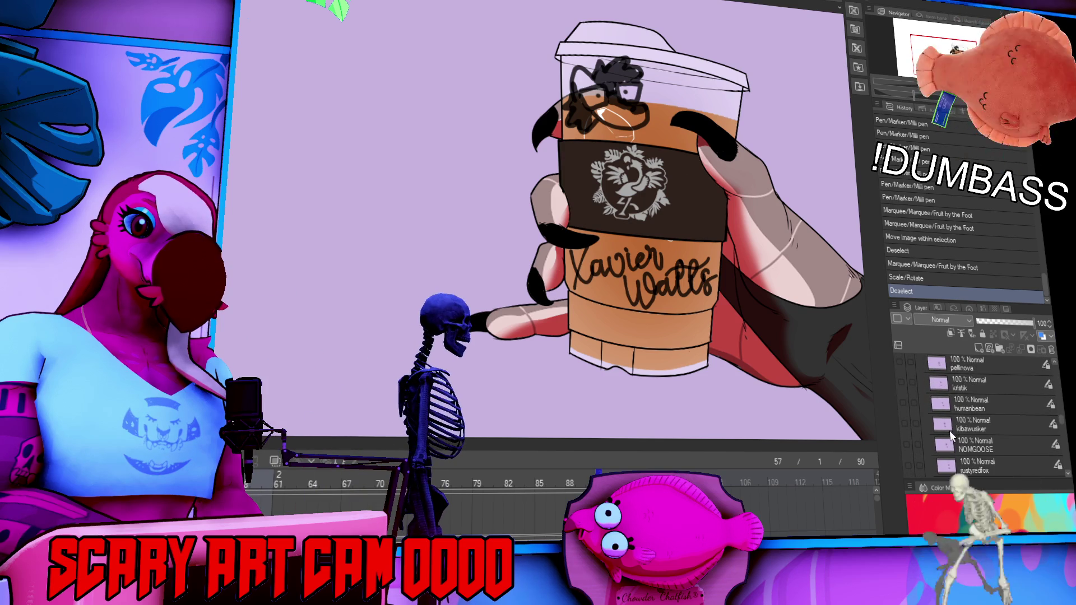
click(969, 405)
mouse_move(969, 405)
mouse_down()
mouse_move(975, 387)
mouse_move(984, 485)
mouse_up()
drag(988, 436, 973, 431)
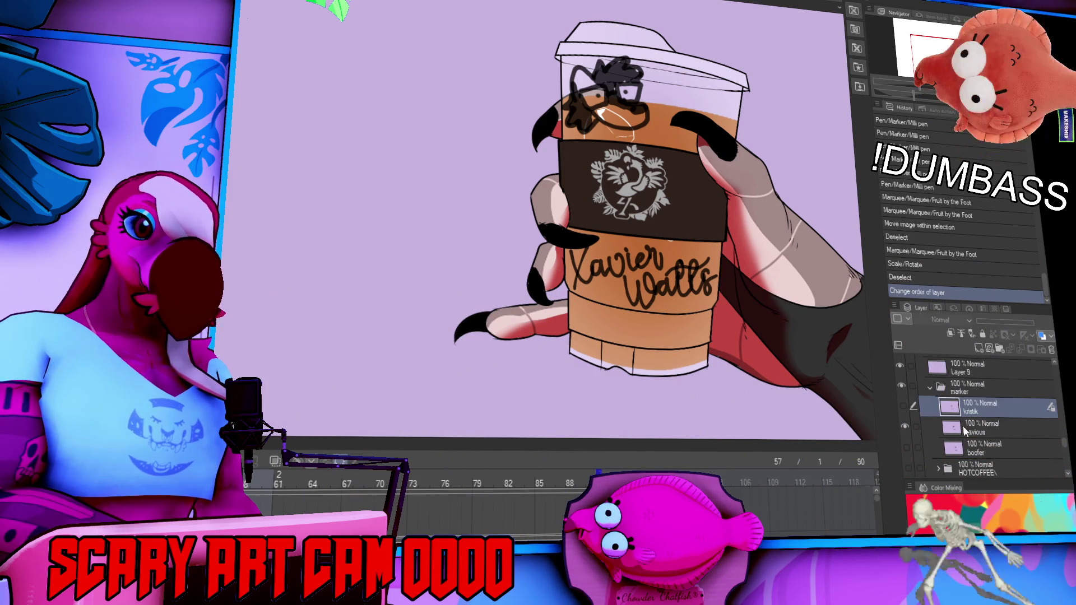
- Enable keyframes on that layer, then show a different name and lid doodle on the cup
scroll(964, 429, up, 5)
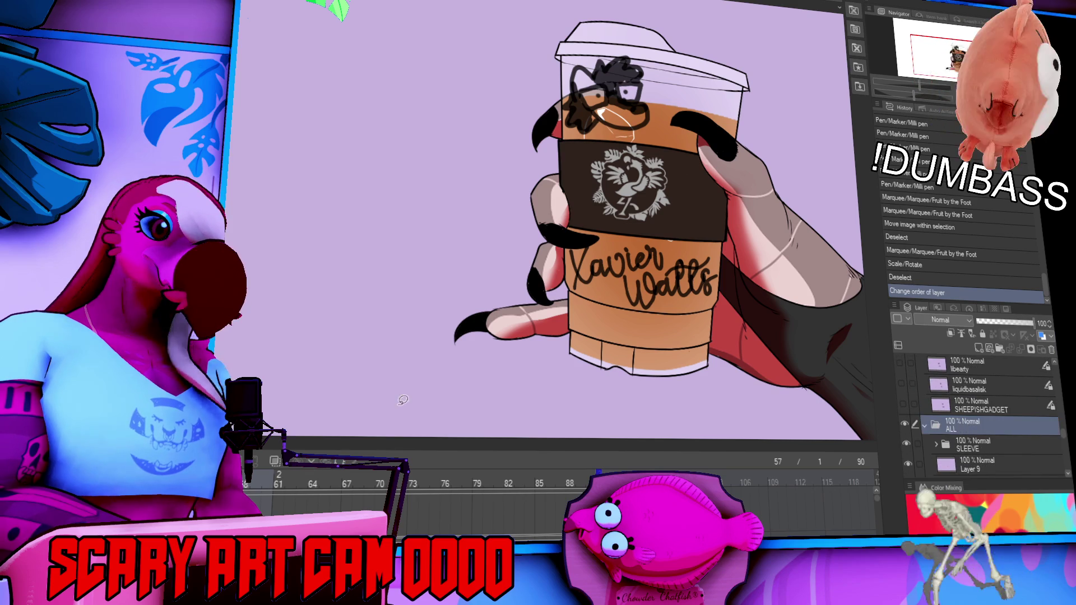
click(342, 469)
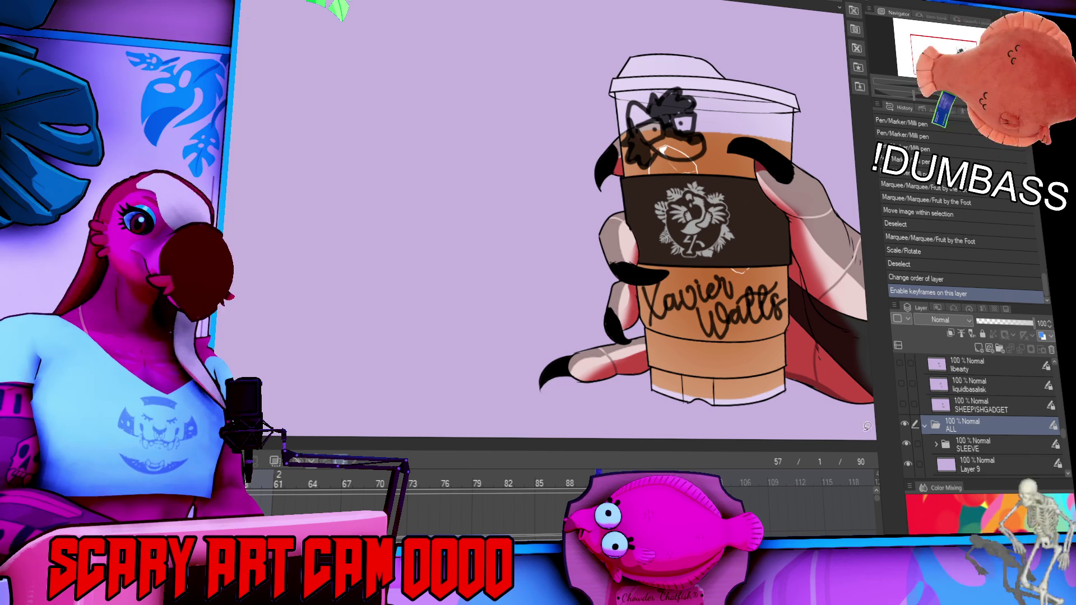
scroll(929, 449, down, 3)
click(904, 372)
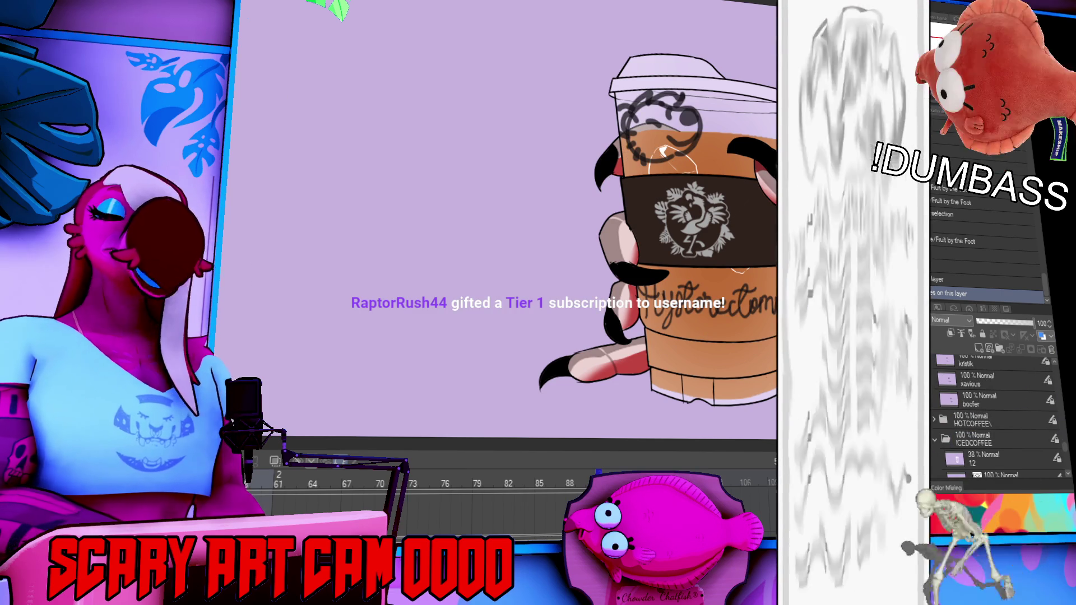